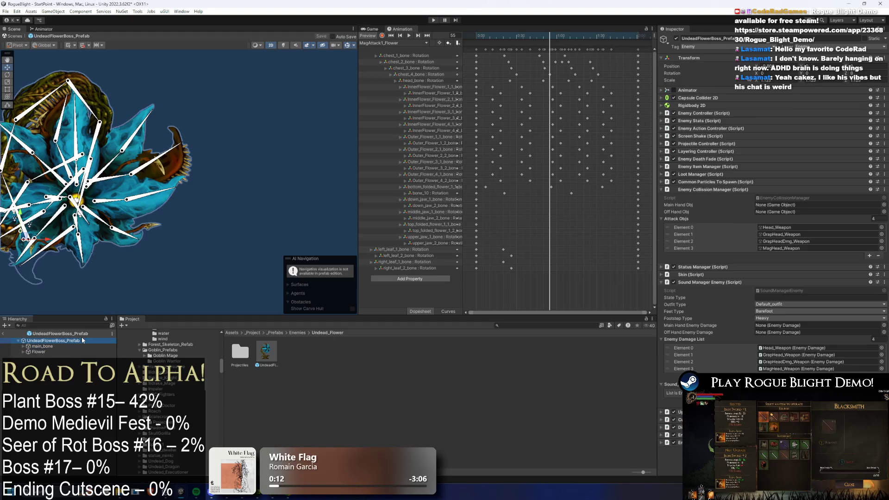
Step: Expand Flower in the Hierarchy, visit main_chest, return to Flower, then select the prefab root
key(Right)
key(Down)
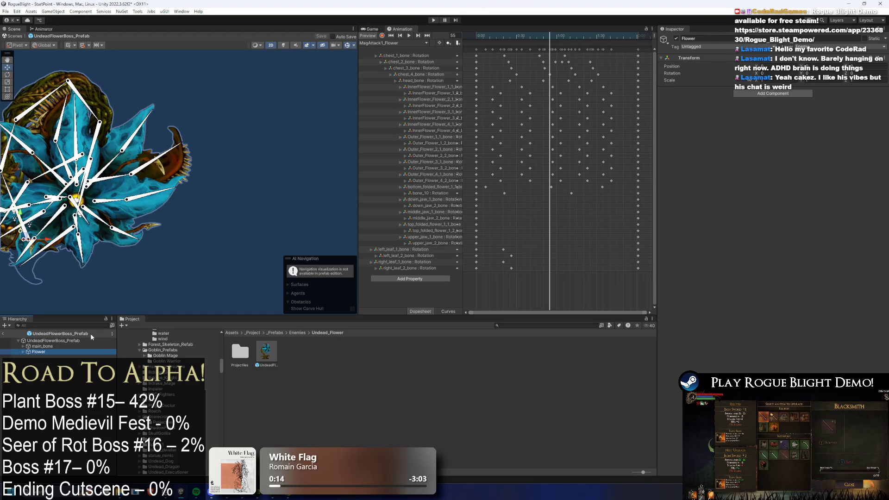
key(Left)
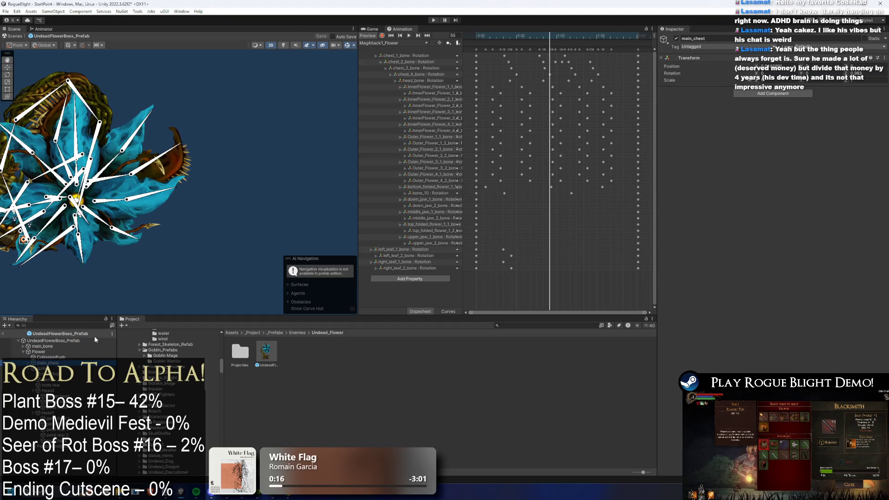
key(Left)
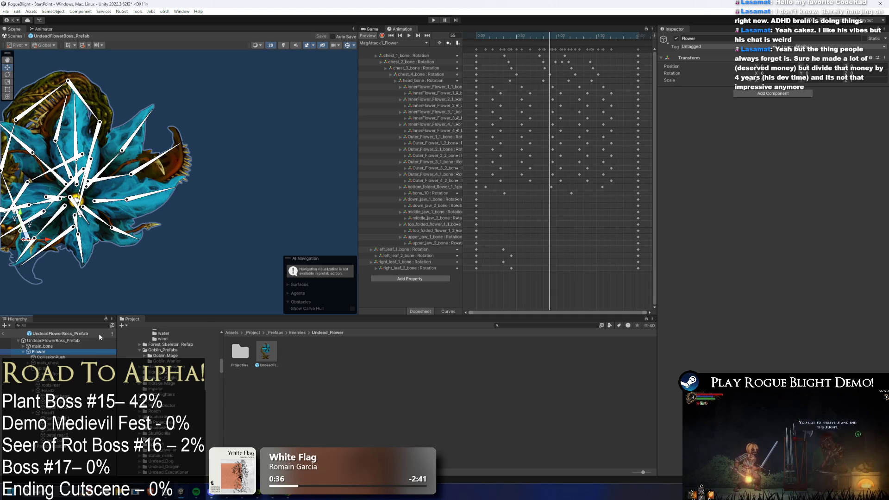
click(56, 341)
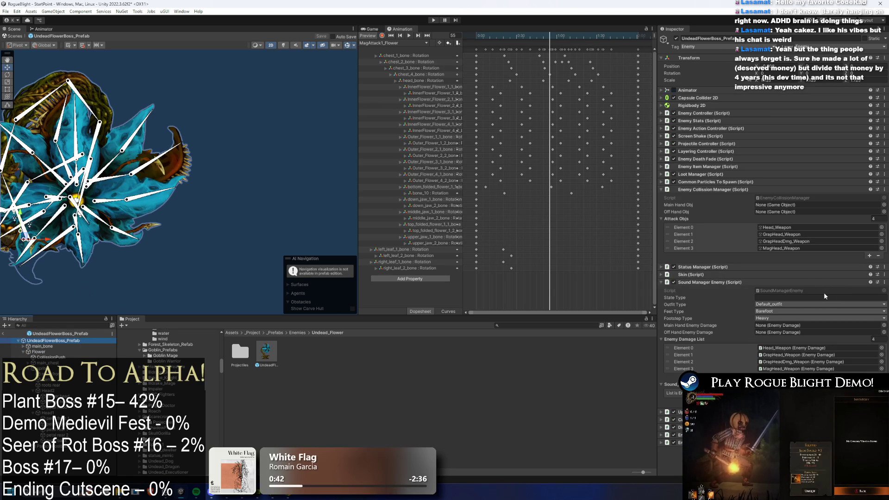
Step: Collapse and re-expand the Enemy Collision Manager to show its four weapon attack objects
click(734, 189)
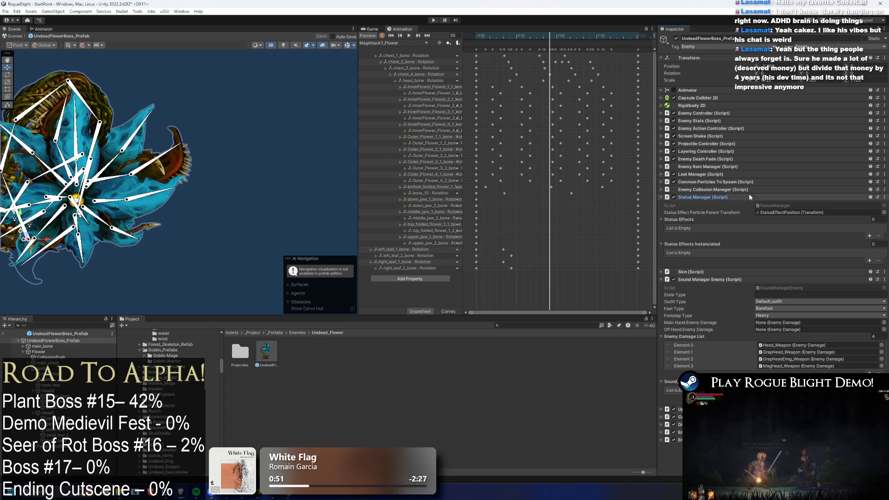
click(748, 190)
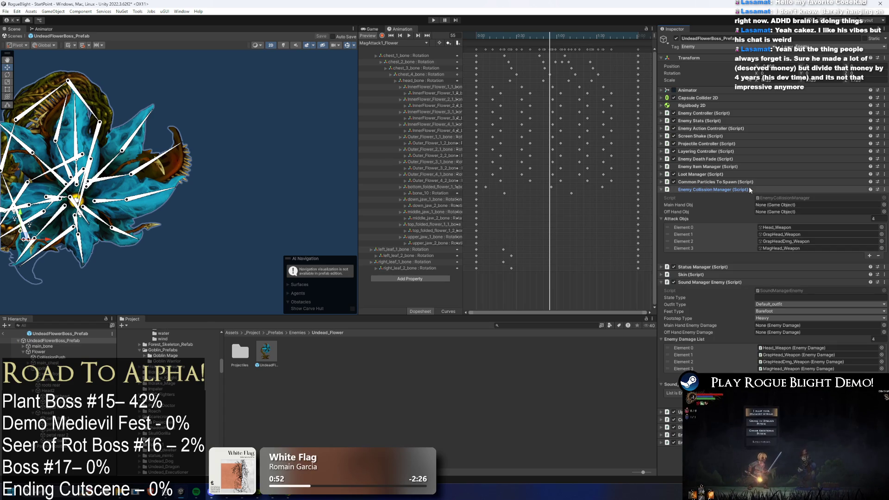
click(750, 189)
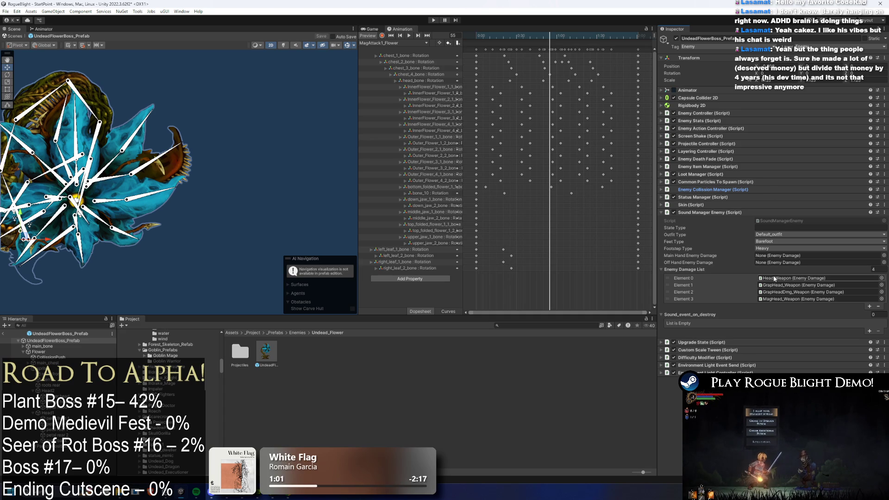
click(725, 190)
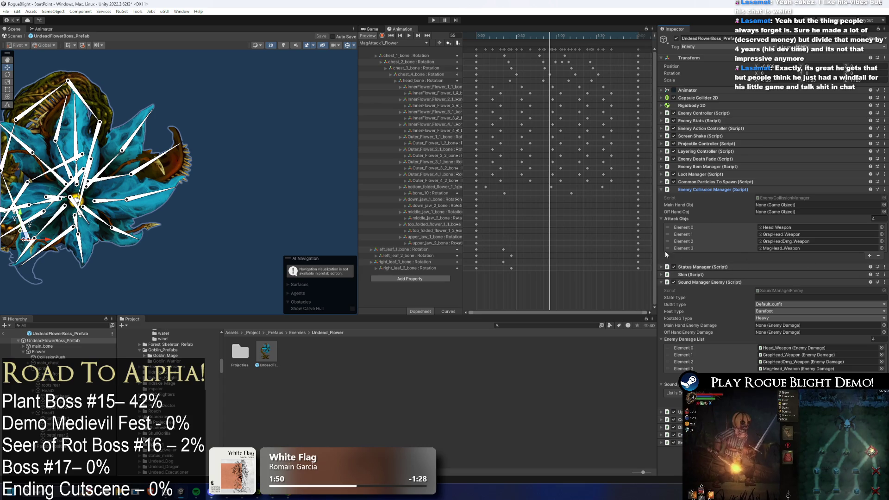
Step: Ping MagHead_Weapon from Attack Objs Element 3 and Enemy Damage List Element 3
click(787, 249)
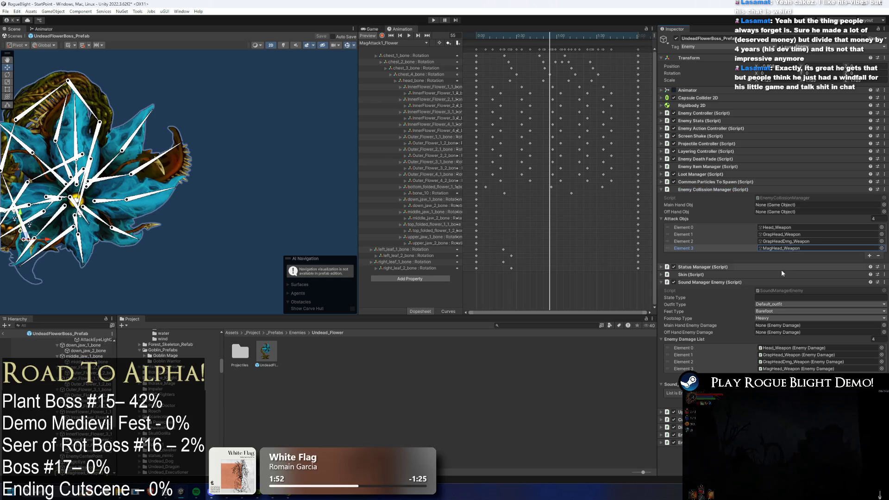
click(787, 368)
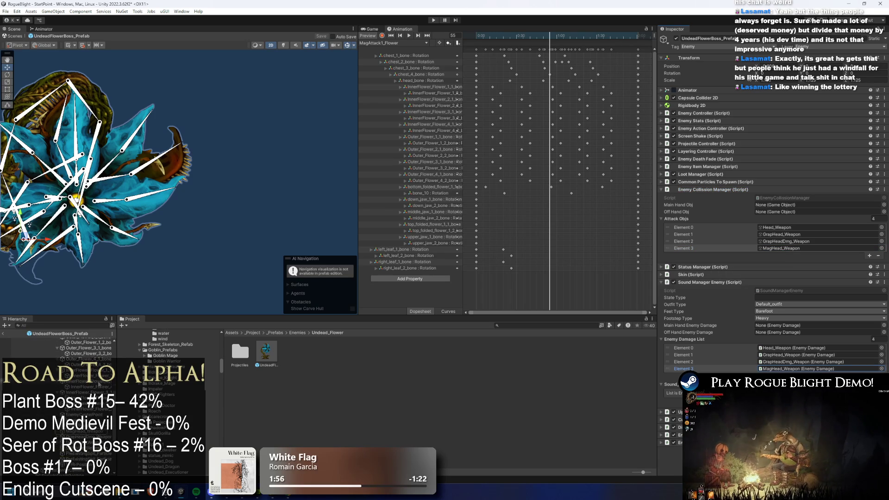
click(800, 247)
click(792, 369)
click(773, 249)
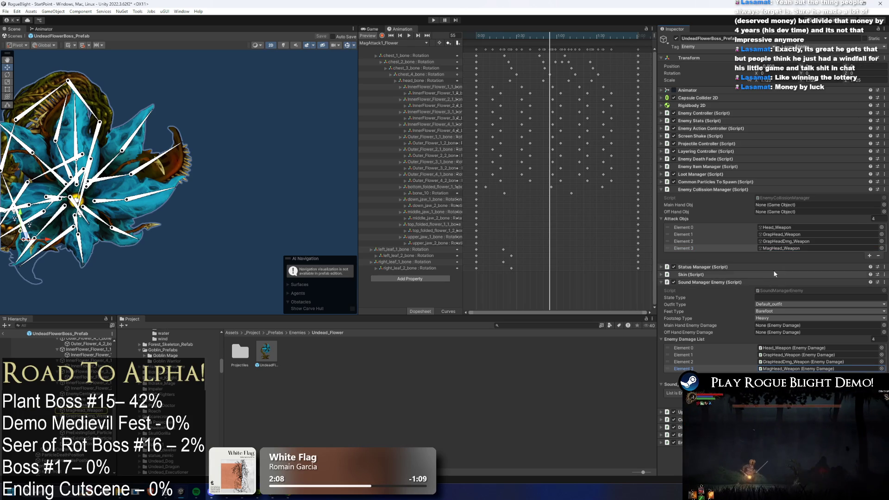
click(786, 249)
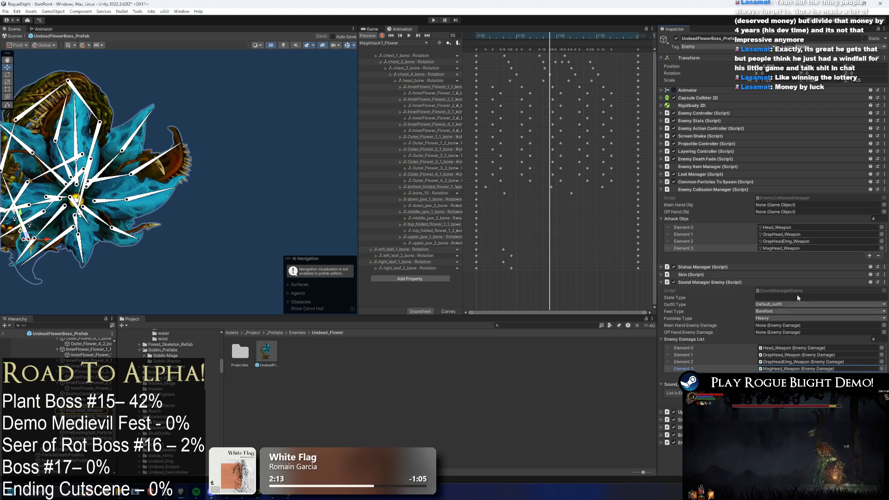
click(787, 248)
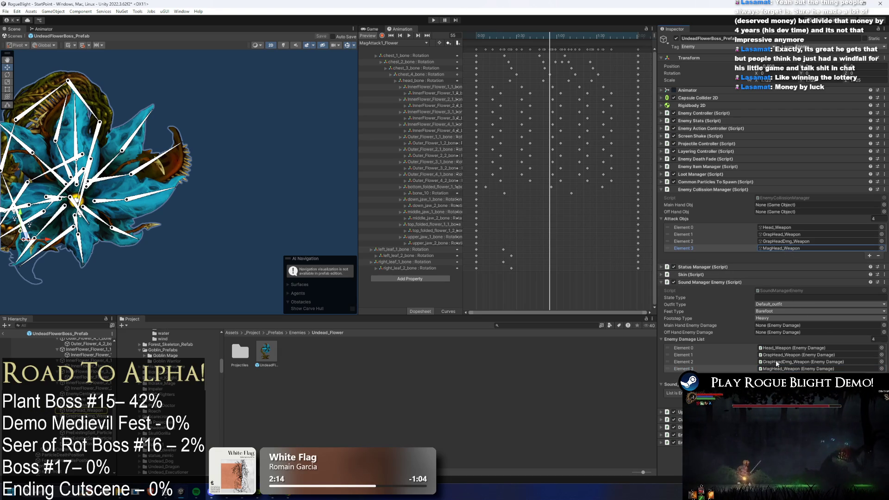
click(789, 250)
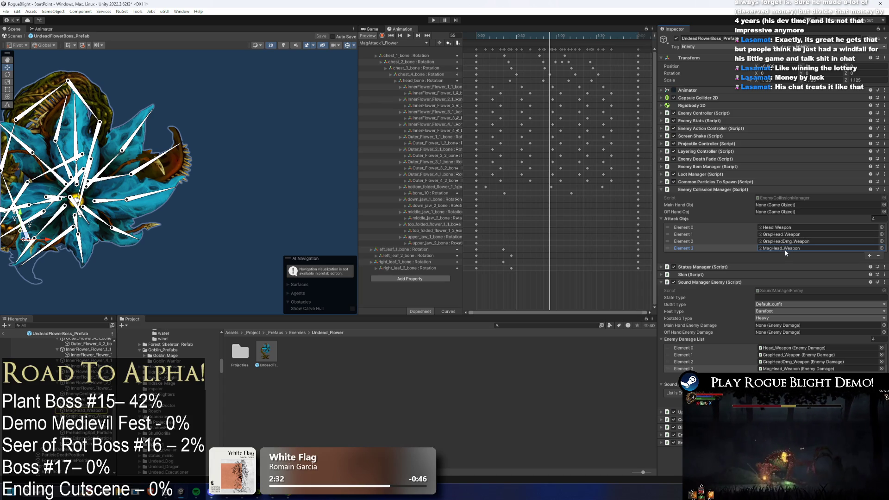
click(796, 368)
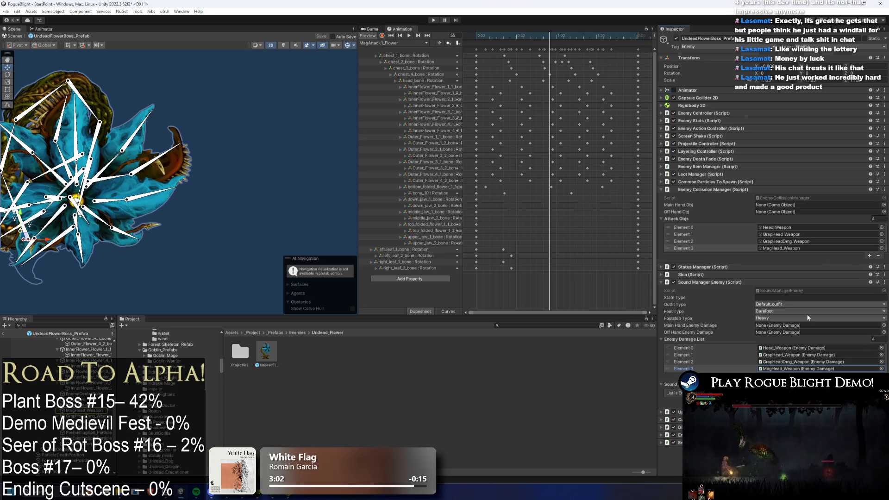
click(791, 246)
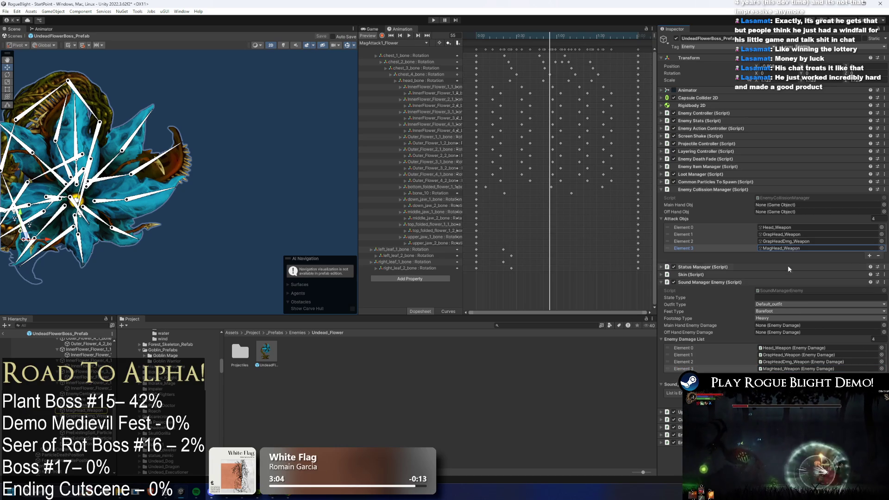
click(796, 368)
click(786, 251)
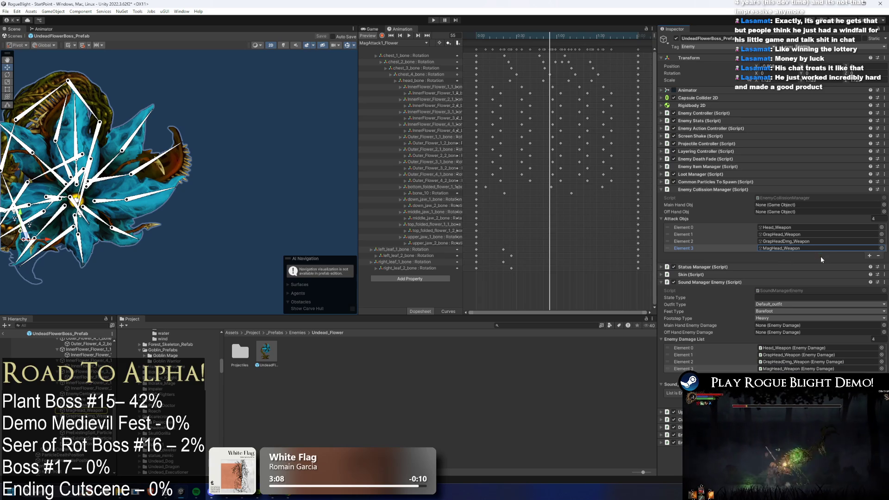
click(792, 234)
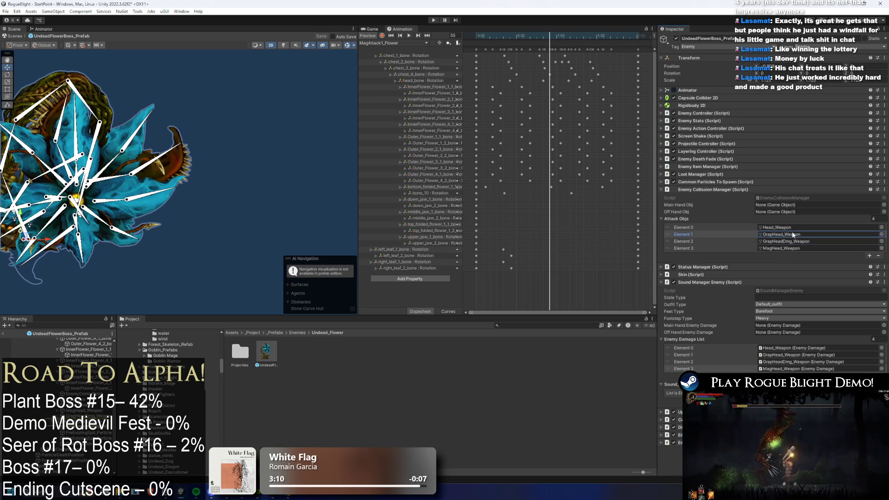
click(791, 249)
click(790, 366)
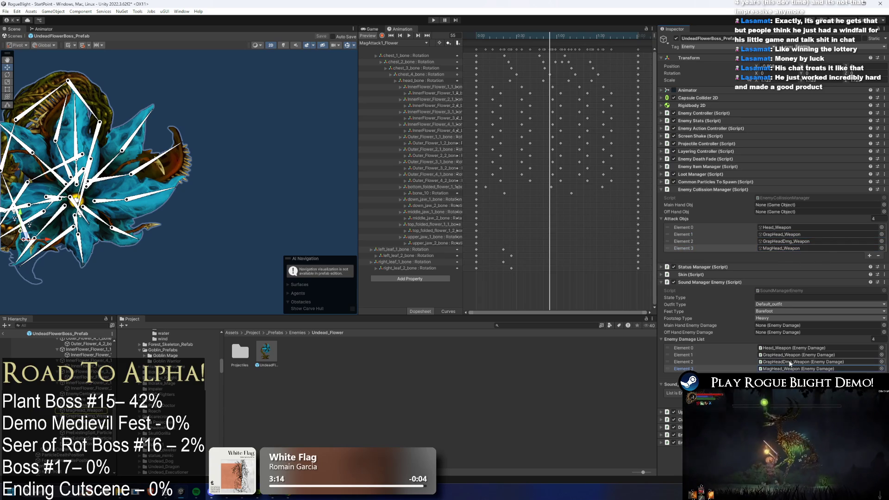
click(792, 363)
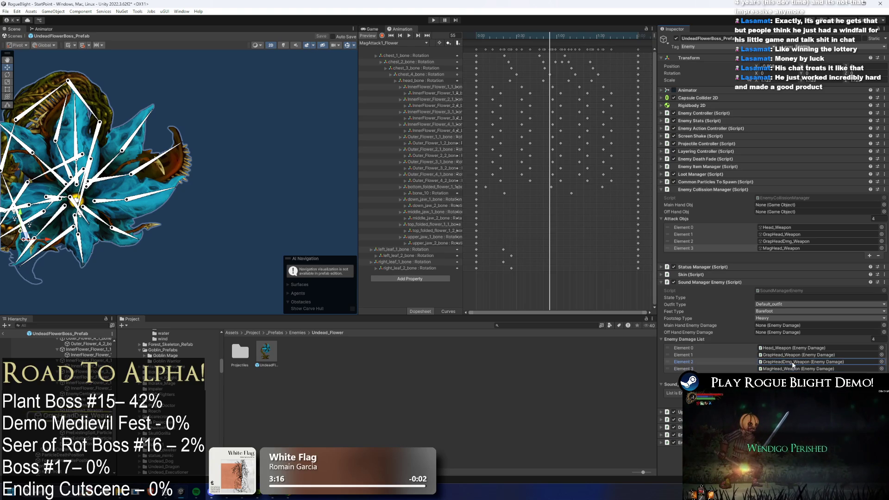
click(778, 249)
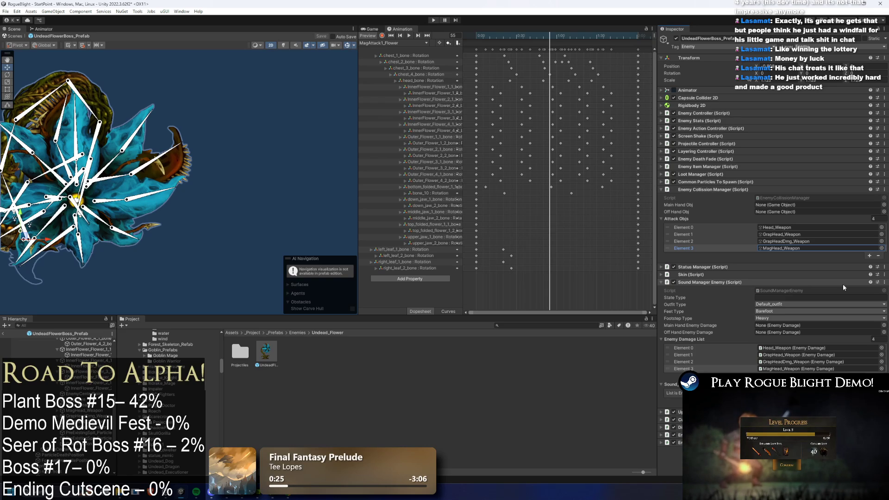
click(808, 248)
click(794, 368)
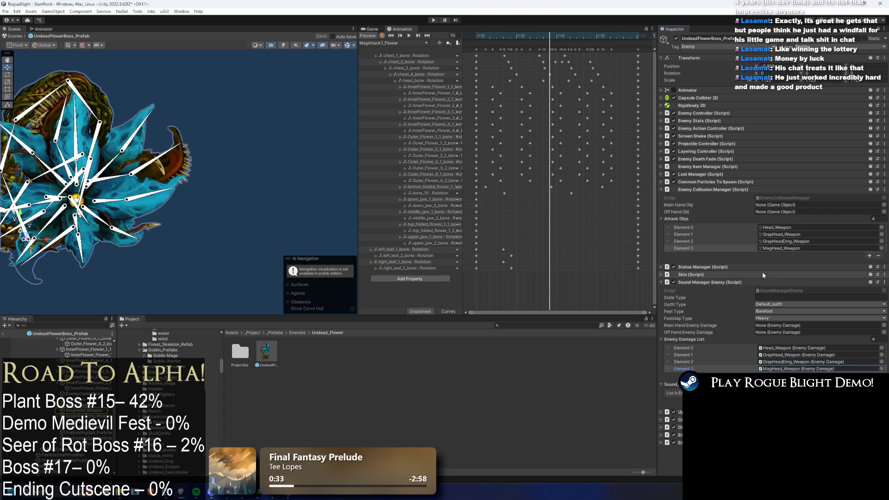
click(782, 248)
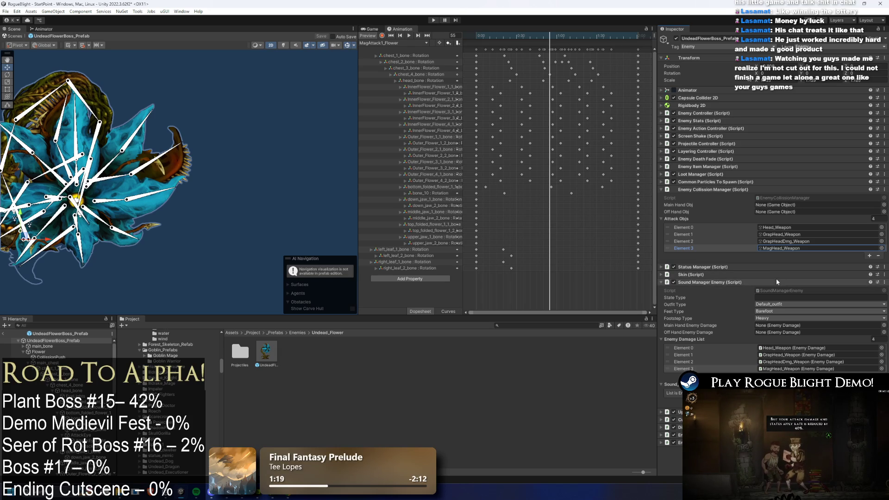
click(787, 369)
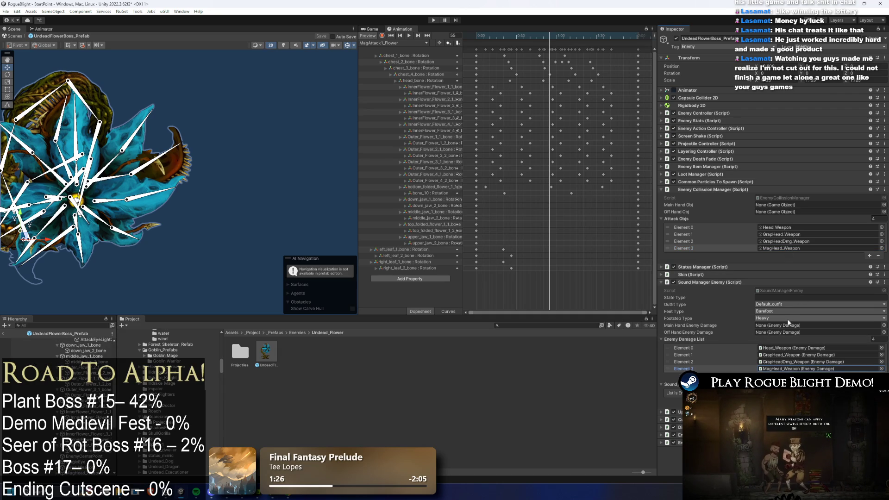
click(783, 247)
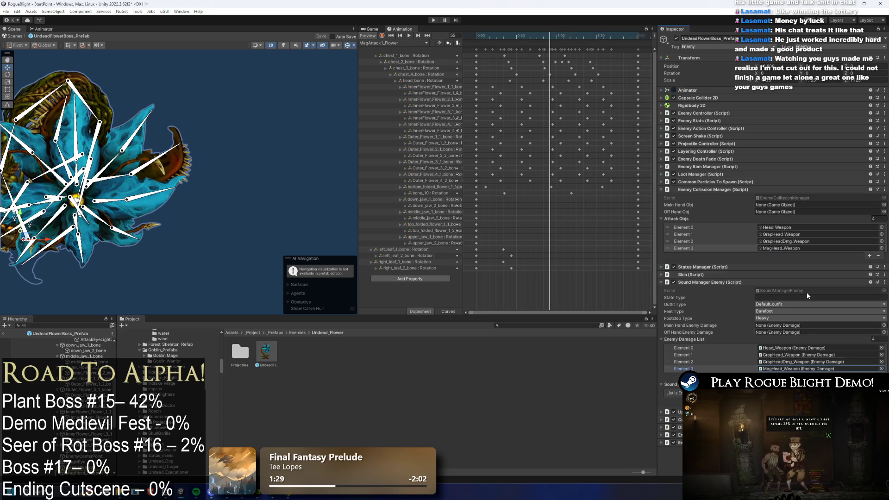
click(796, 248)
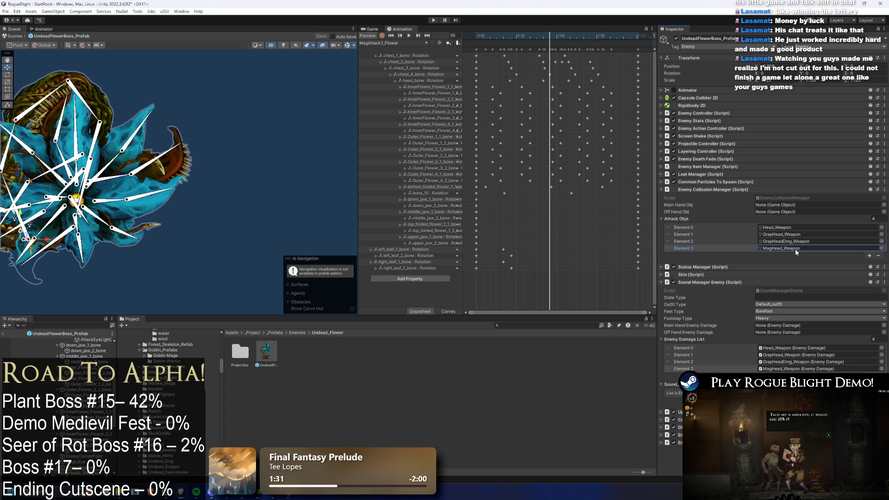
scroll(48, 342, up, 5)
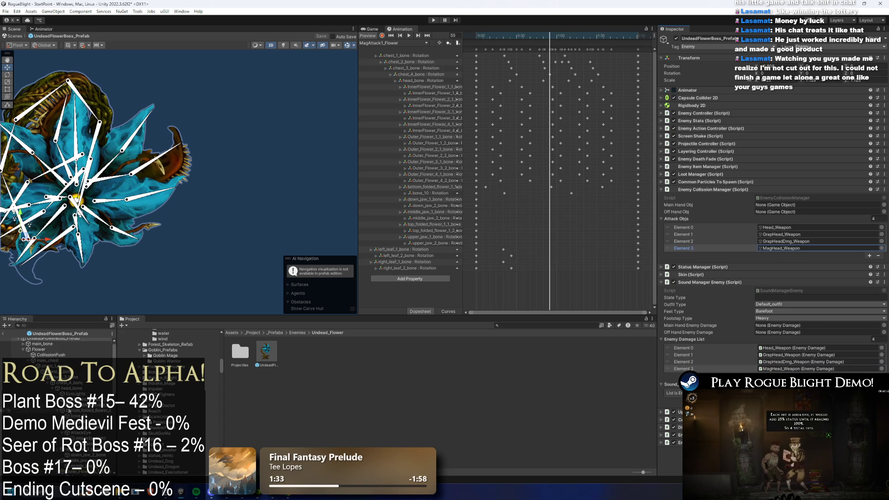
scroll(56, 370, down, 5)
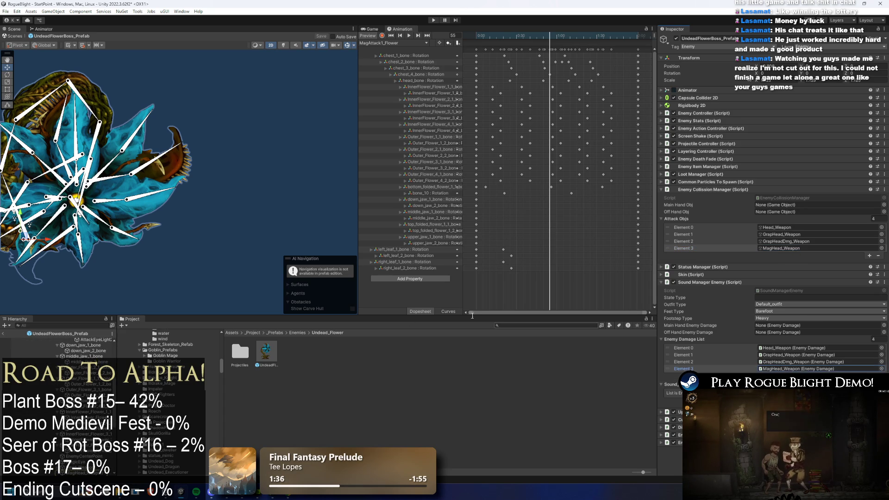
drag(178, 255, 275, 249)
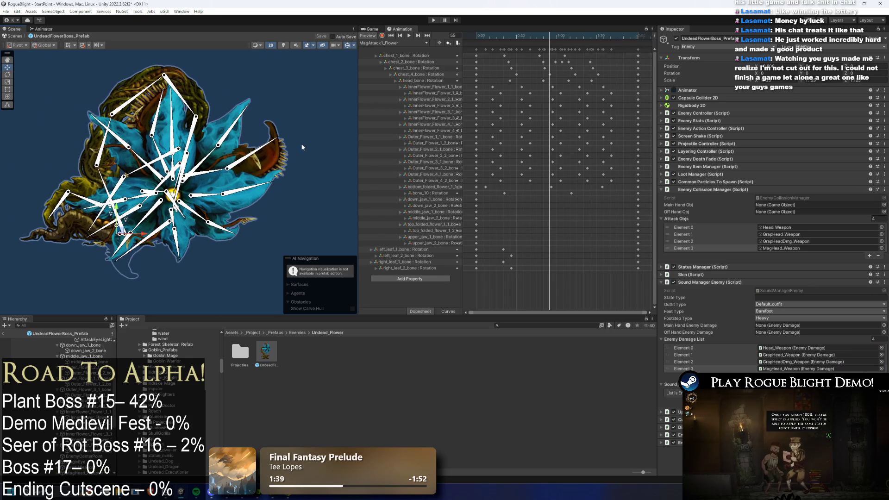
Step: Add an animation event at frame 52 of the MagAttack1_Flower clip
drag(527, 34, 550, 39)
right_click(548, 42)
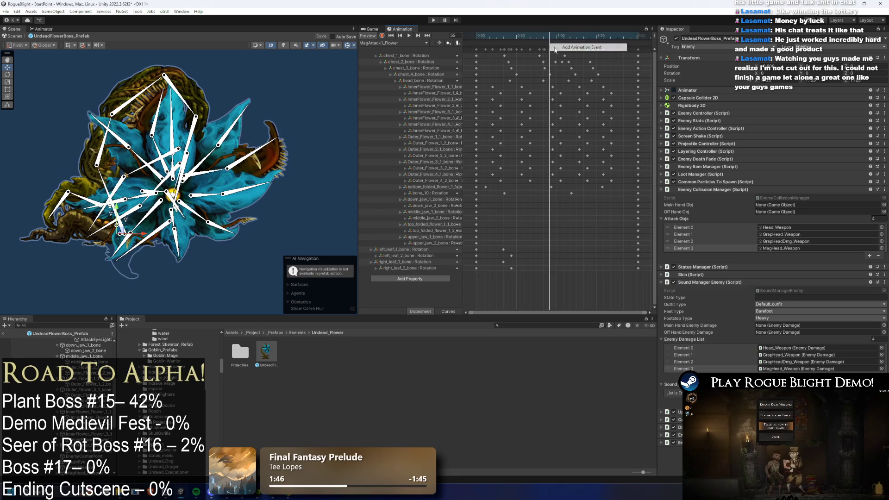
click(553, 47)
Step: Set the new event's Function to EnableAttackCollision
click(767, 56)
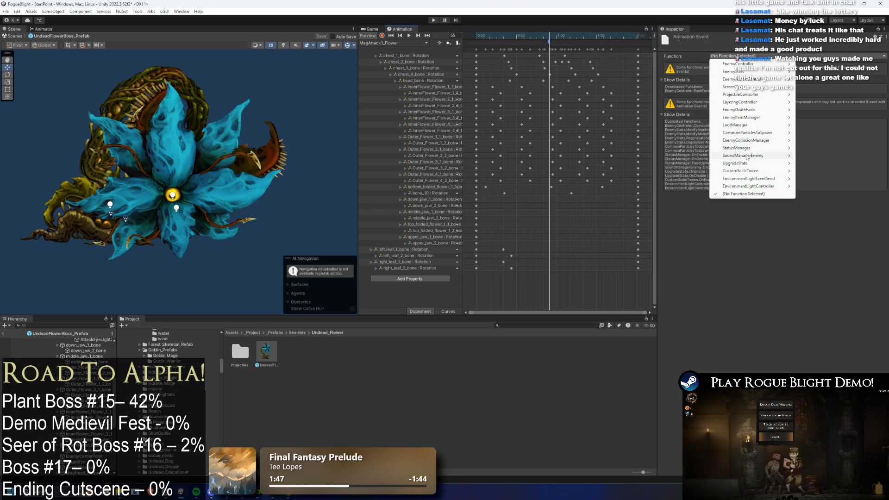
mouse_move(777, 141)
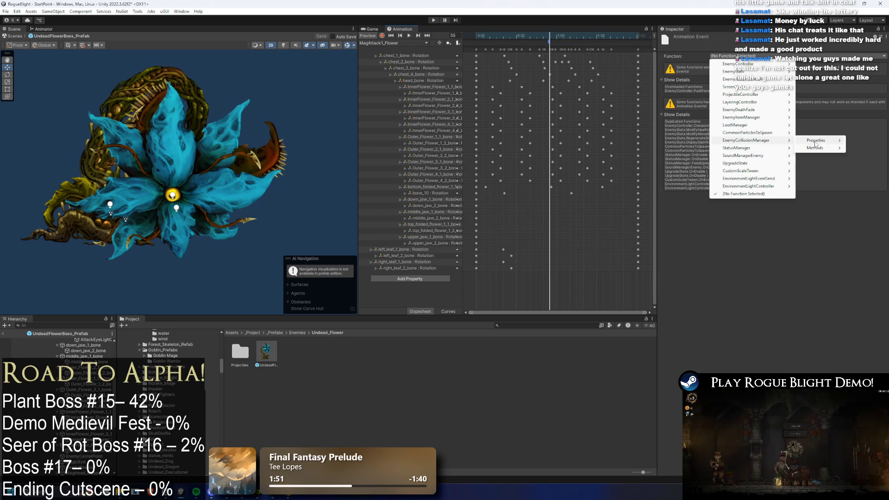
mouse_move(819, 148)
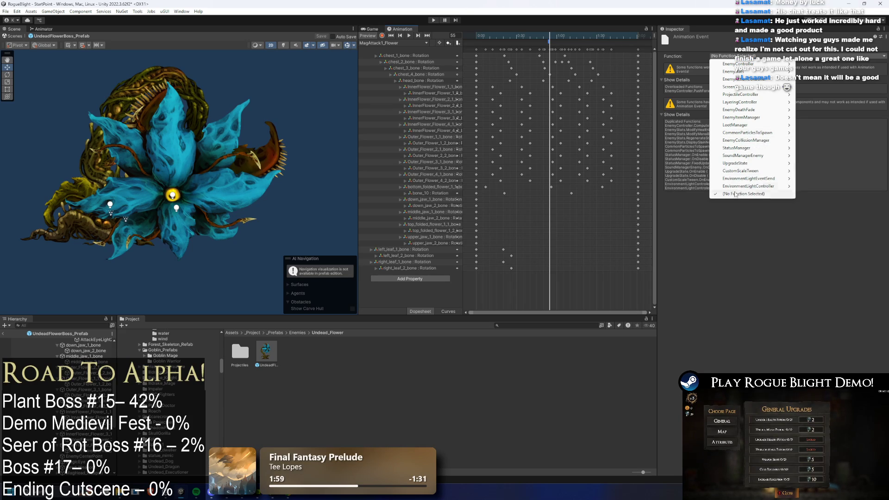
mouse_move(756, 163)
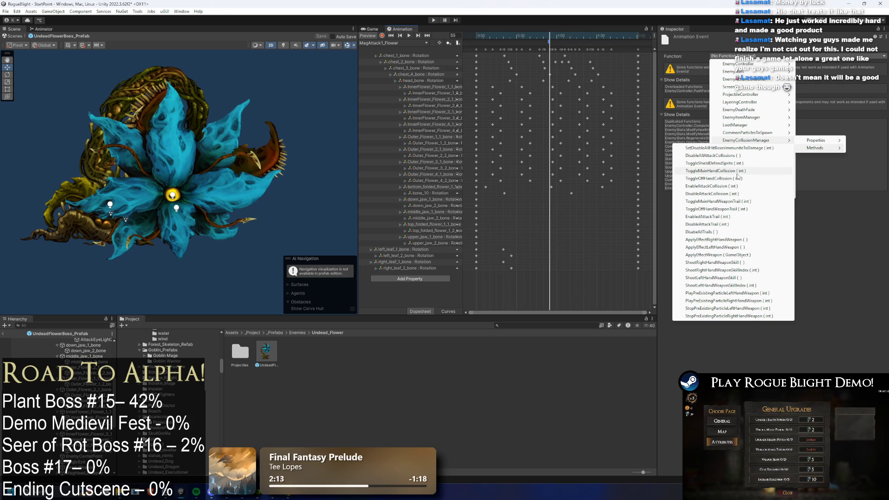
click(725, 187)
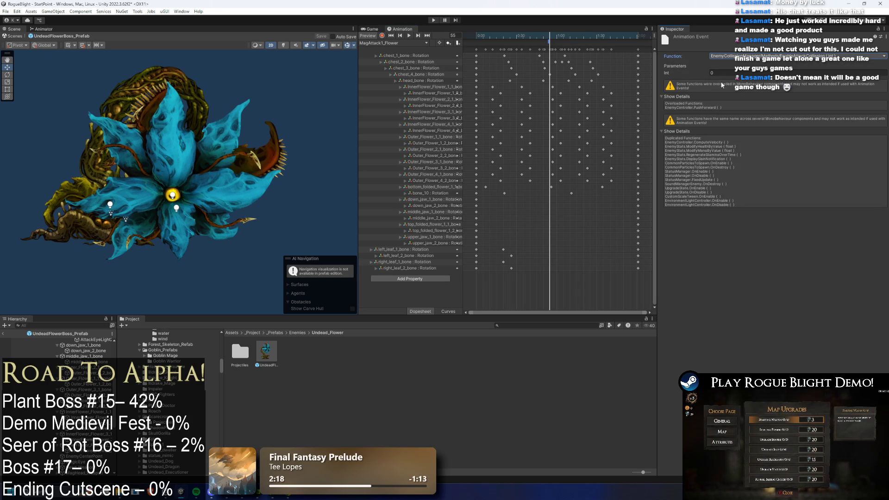
Step: Inspect the EnableAttackCollision event's Int field, switching between it and the prefab root's components
click(680, 73)
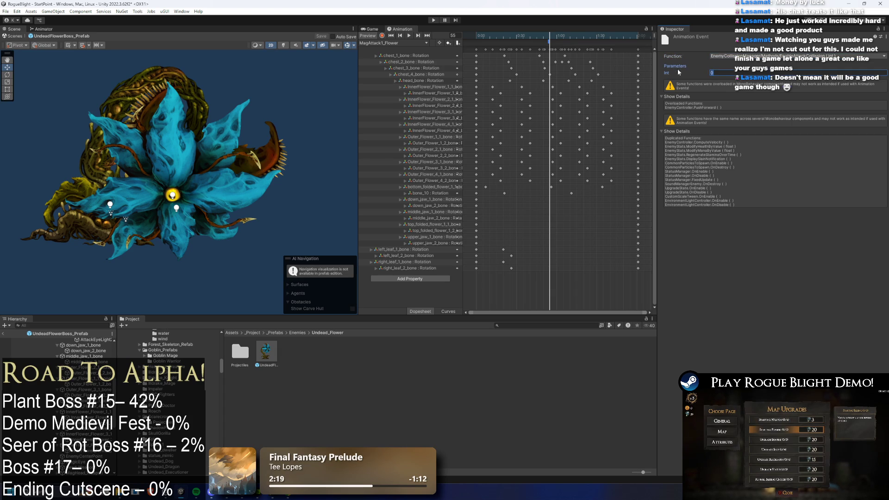
scroll(55, 352, up, 5)
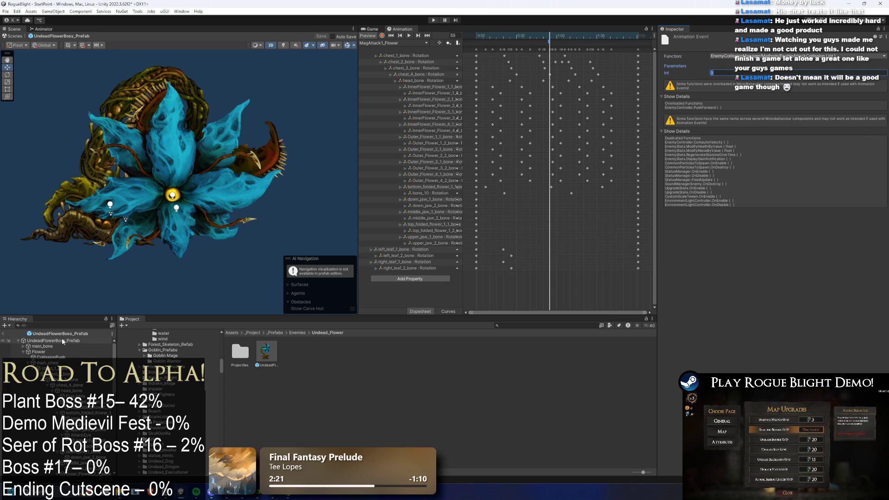
click(52, 340)
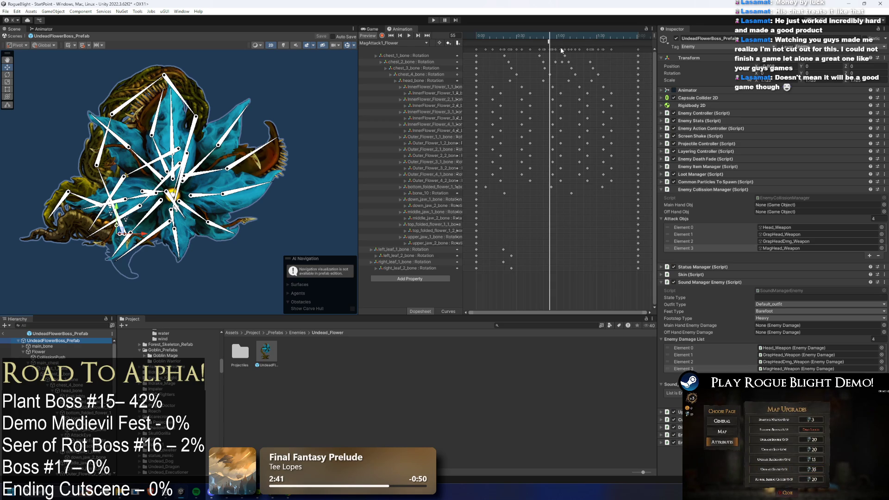
click(562, 49)
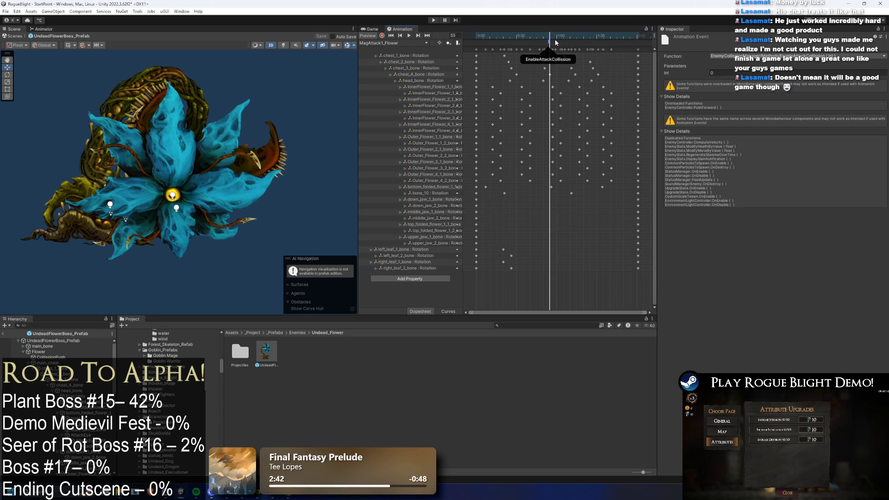
click(52, 341)
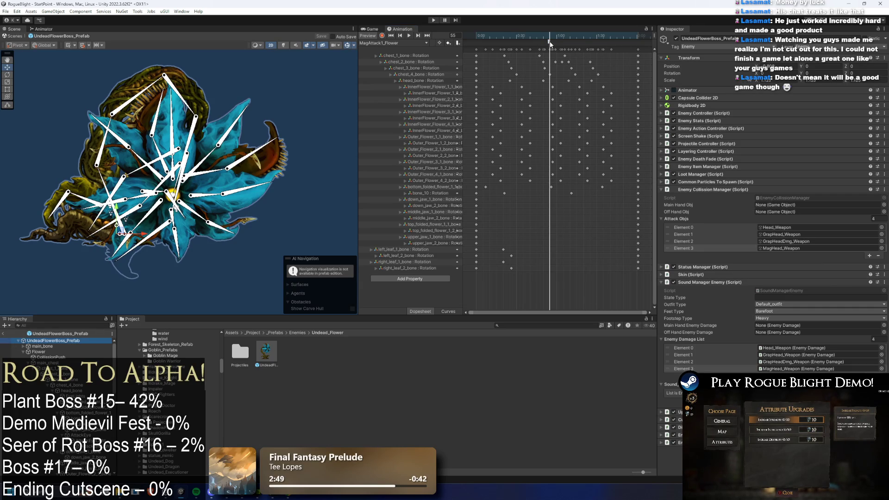
click(548, 41)
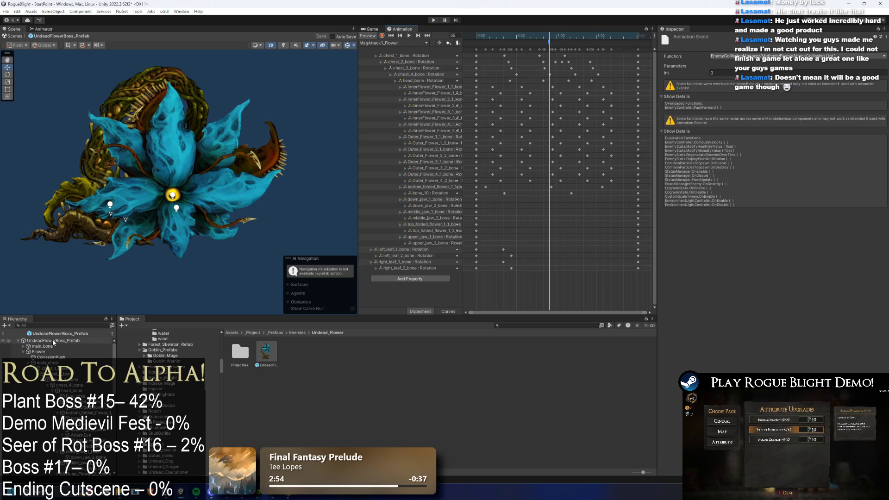
click(173, 288)
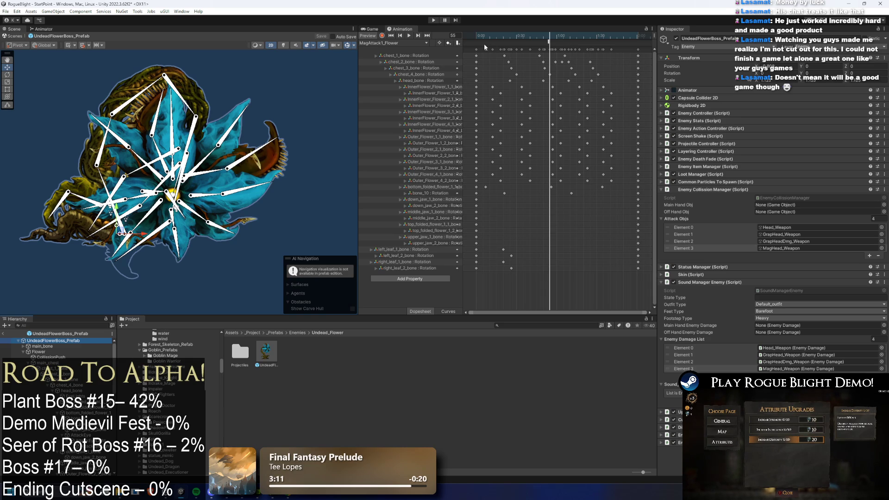
Step: Enter 4 as the Int argument of the frame-52 EnableAttackCollision event
click(547, 37)
click(548, 40)
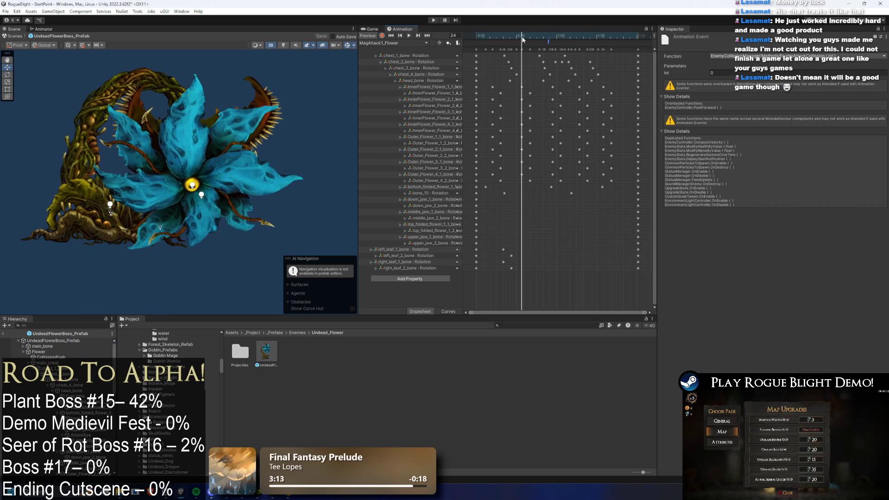
click(548, 37)
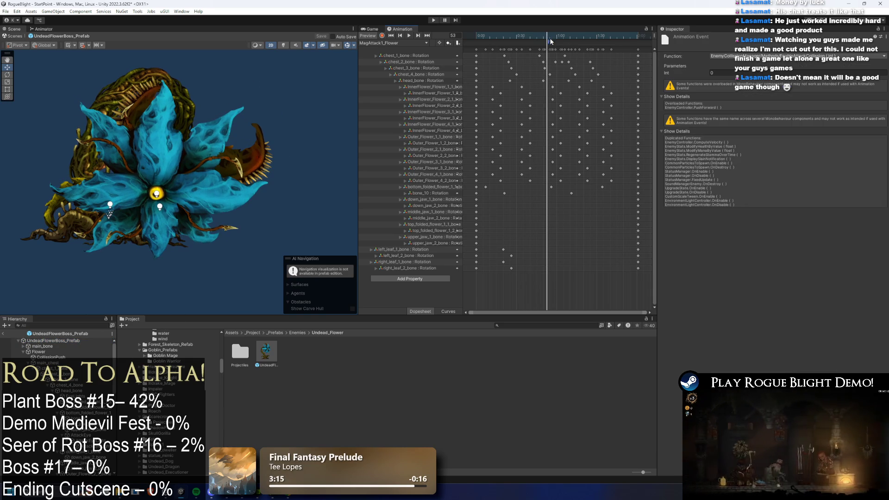
click(718, 72)
text(4)
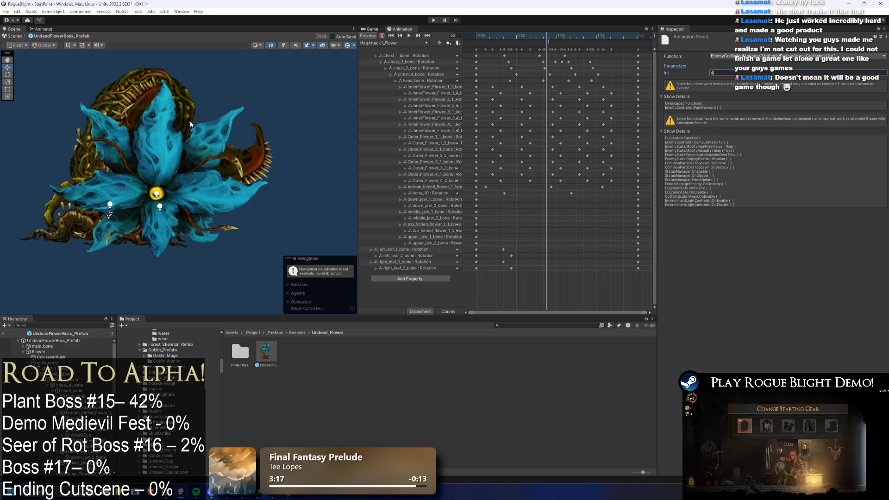
click(74, 341)
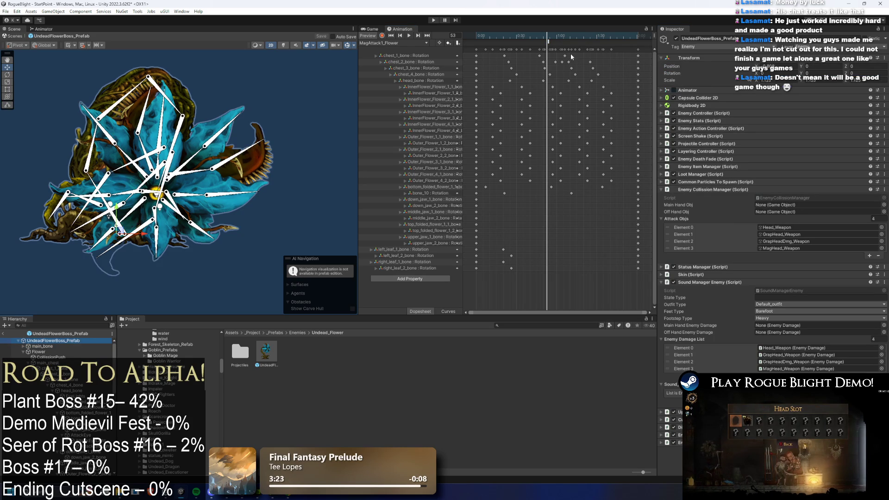
Step: Make the animation event near frame 58 call DisableAttackTrail
click(549, 40)
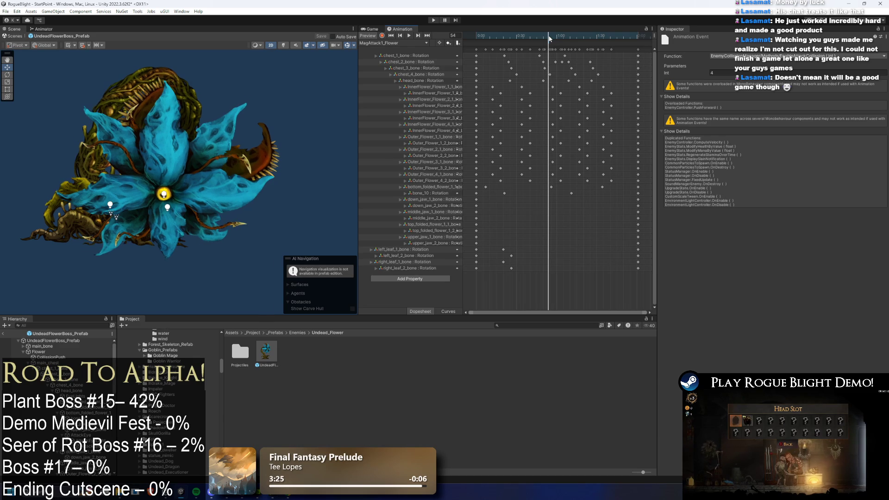
click(79, 340)
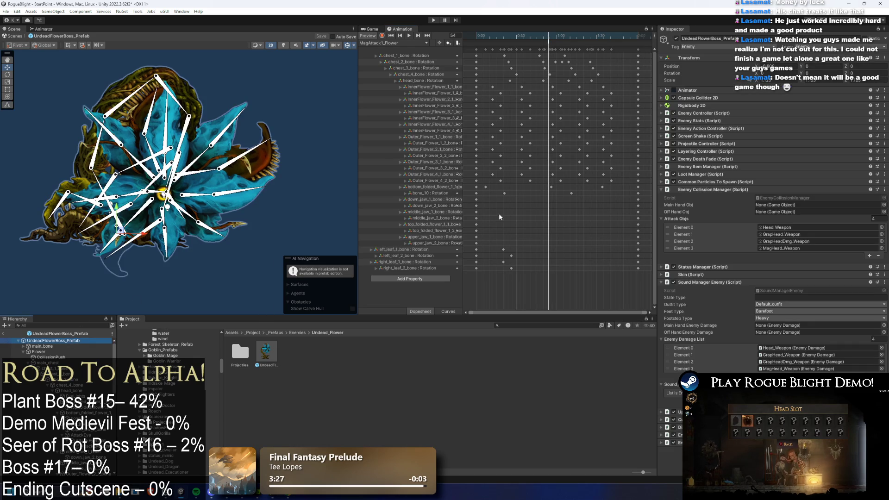
click(559, 42)
click(554, 37)
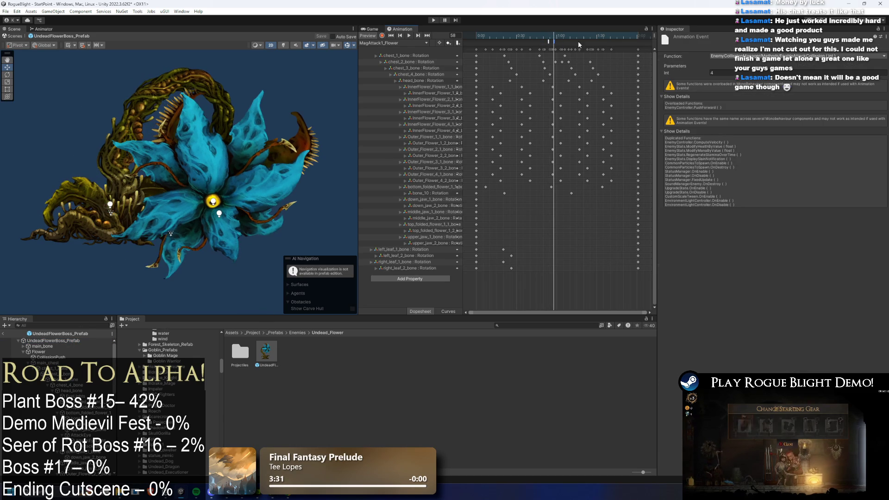
click(764, 56)
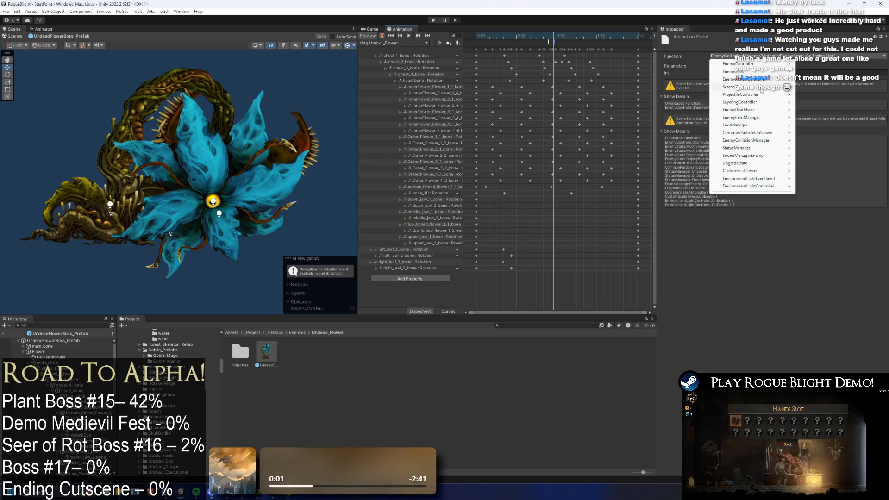
mouse_move(748, 143)
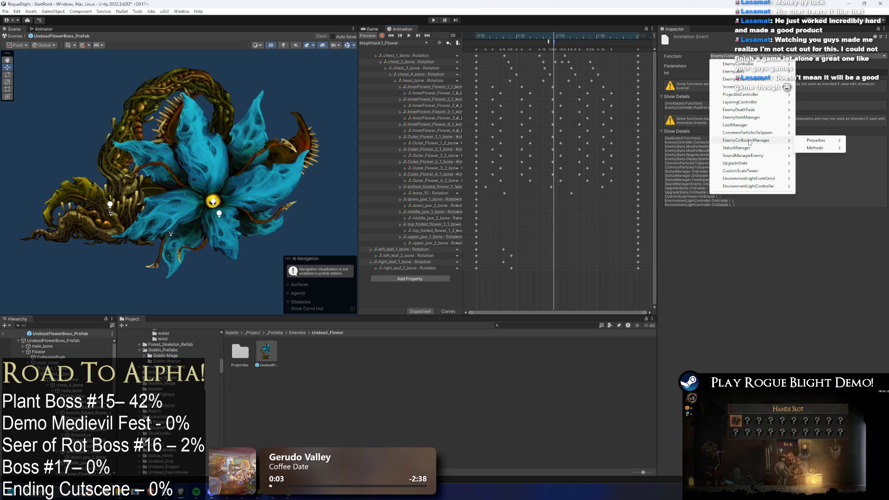
mouse_move(824, 148)
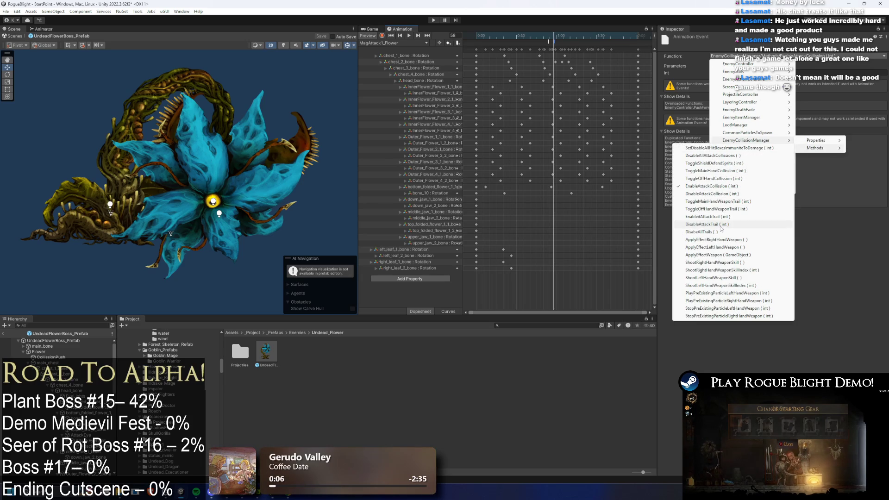
click(707, 224)
Step: Reselect the EnableAttackCollision event and play the preview from frame 67, stopping at 78
click(549, 41)
drag(566, 41, 567, 38)
key(space)
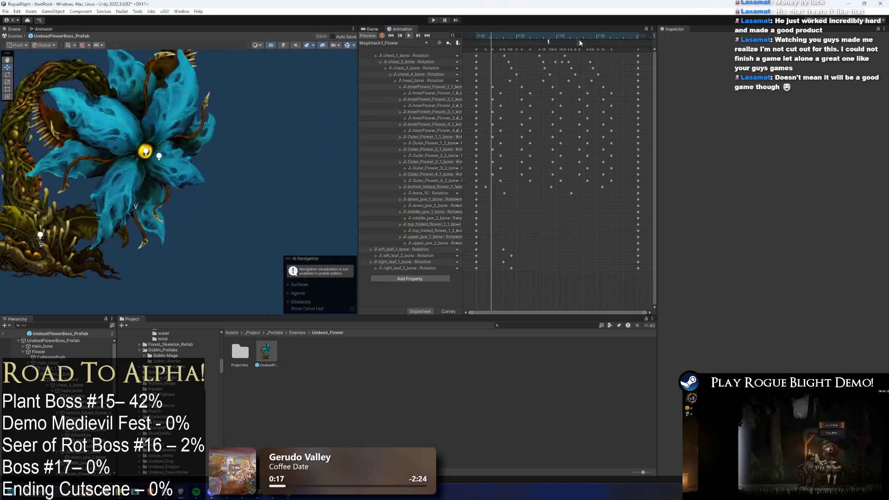
drag(587, 35, 582, 38)
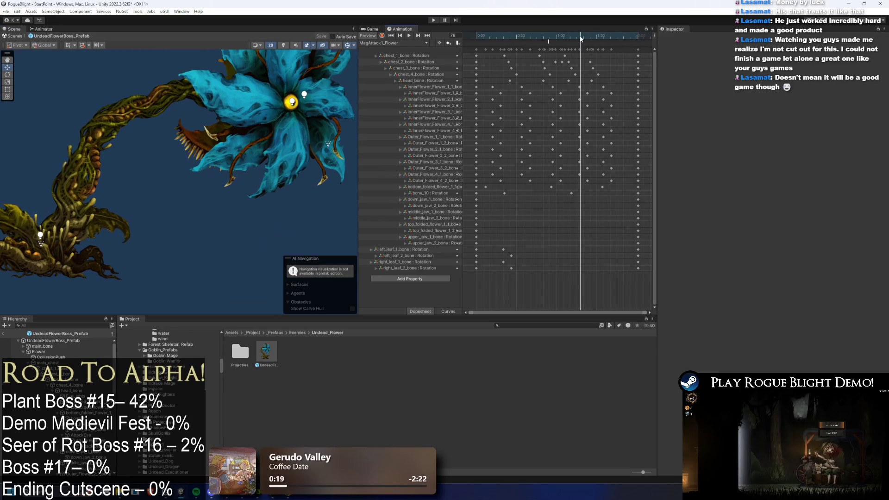
Step: Add an animation event at frame 78 that calls DisableAttackCollision
right_click(581, 44)
click(602, 49)
click(741, 56)
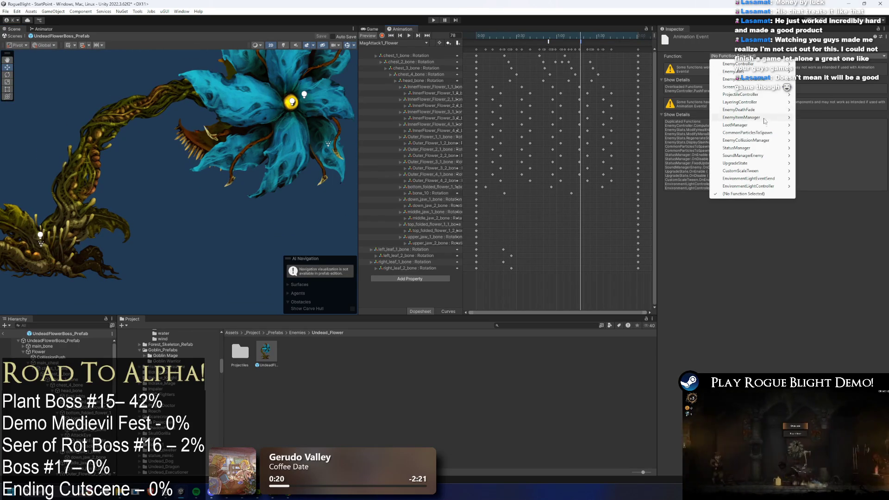
mouse_move(763, 140)
mouse_move(818, 149)
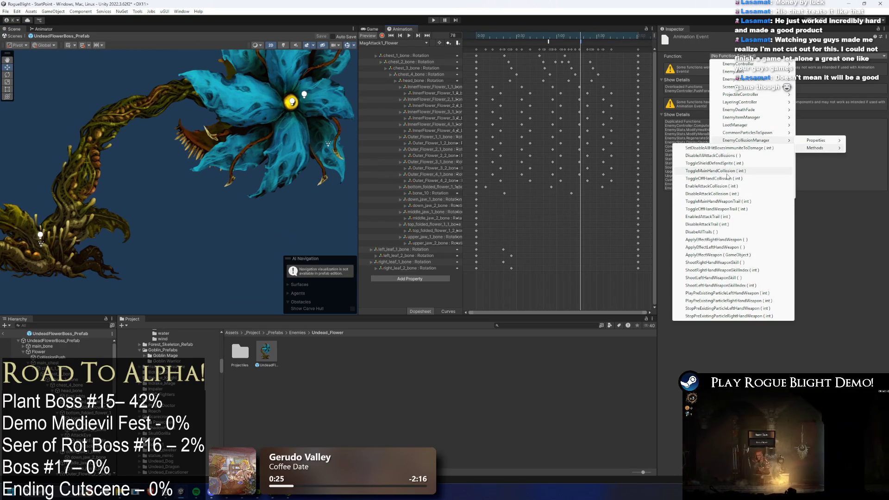
click(724, 193)
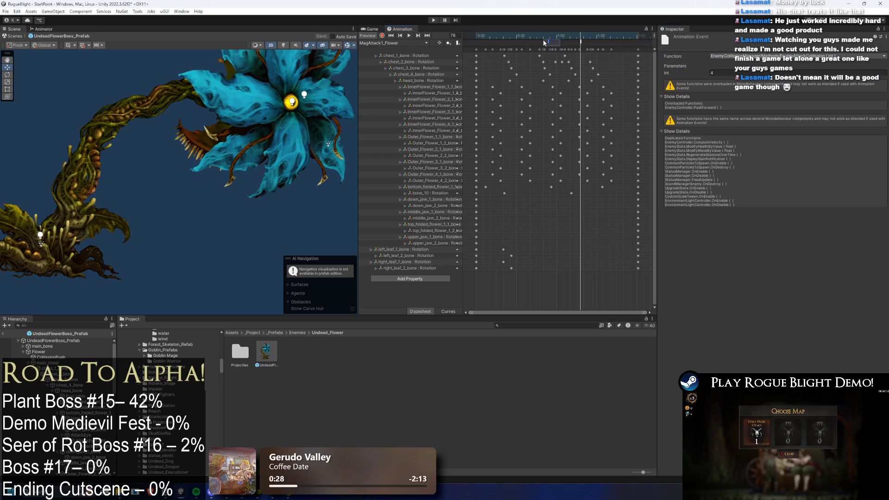
Step: At frame 59, bring up the event's SoundManagerEnemy methods in the Function list
drag(544, 35, 557, 35)
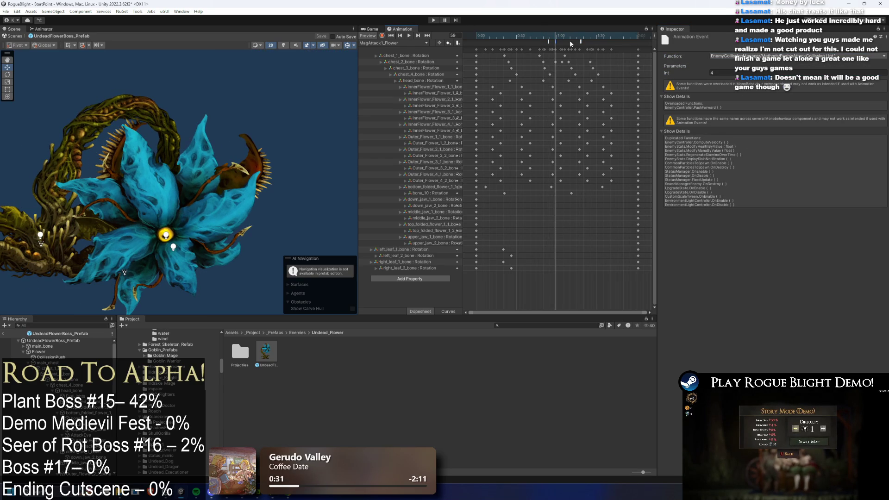
click(750, 55)
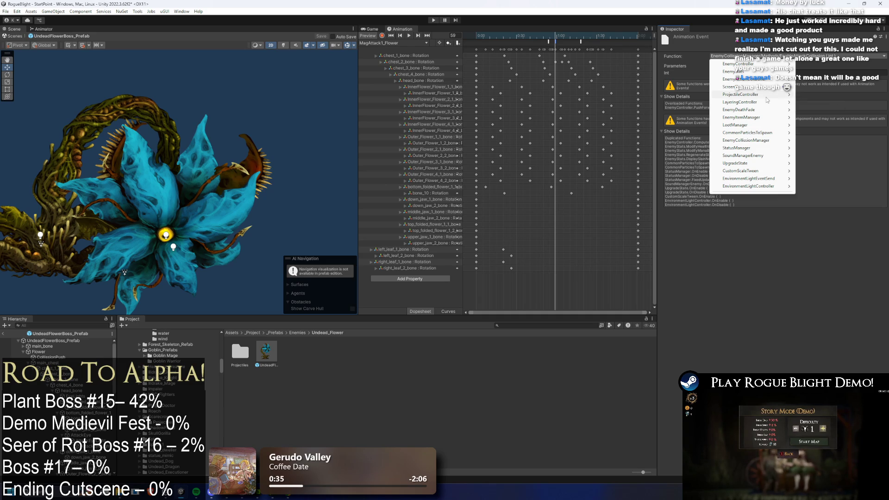
mouse_move(766, 99)
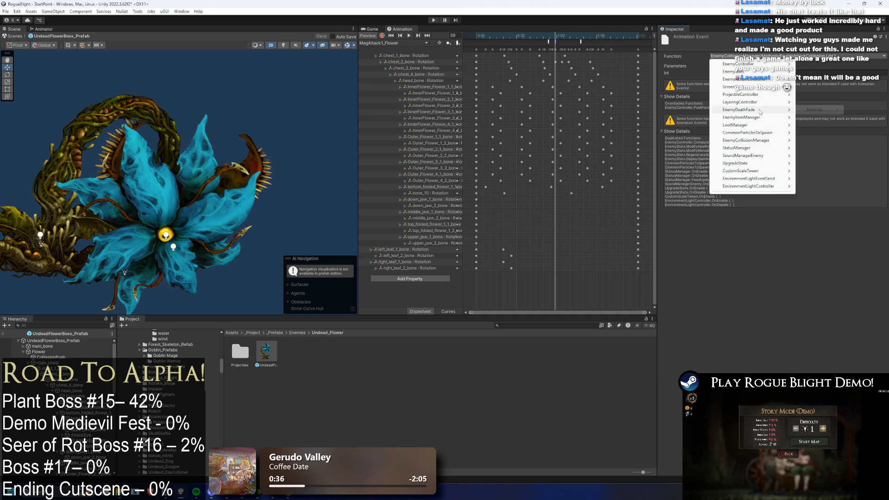
mouse_move(756, 148)
mouse_move(817, 157)
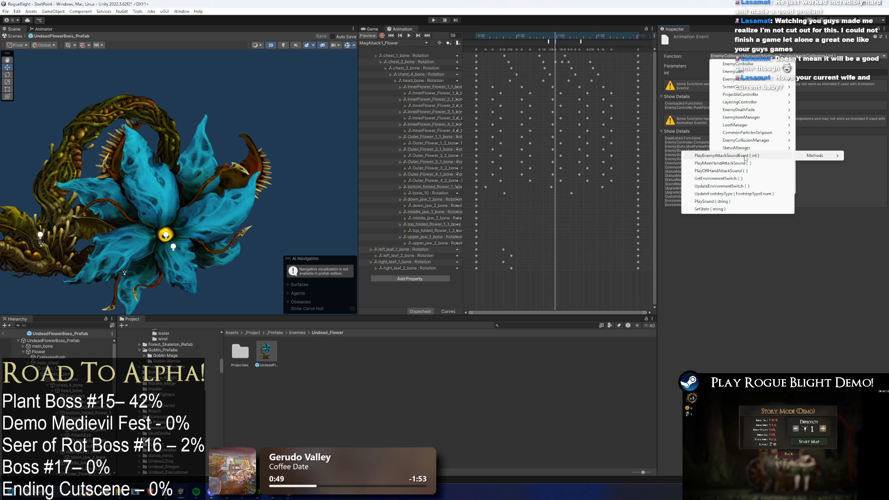
Step: Make the event call PlayEnemyAttackSoundEvent, then scrub and play the clip preview
click(744, 157)
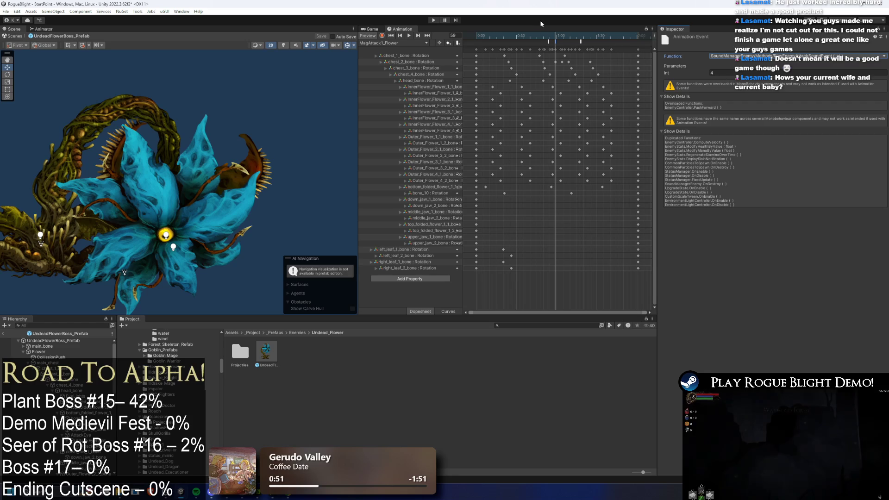
mouse_move(554, 36)
mouse_down()
mouse_move(541, 36)
mouse_move(551, 35)
mouse_up()
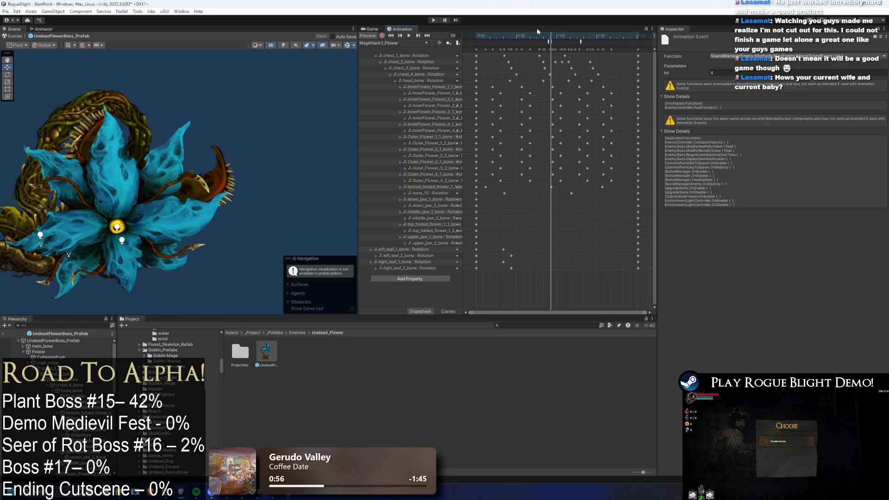
drag(542, 36, 578, 35)
key(space)
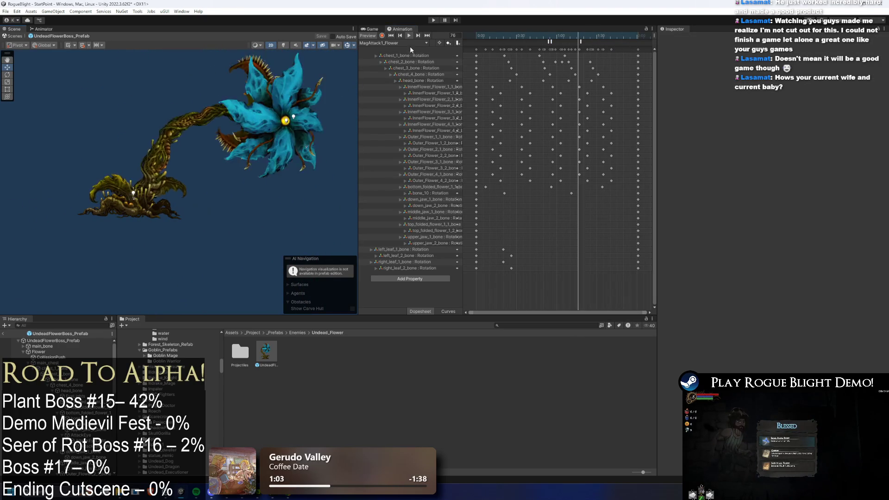
click(499, 33)
Step: With Record enabled, rotate chest_1_bone slightly near the clip's start
mouse_move(508, 35)
mouse_down()
mouse_move(477, 38)
mouse_move(495, 38)
mouse_up()
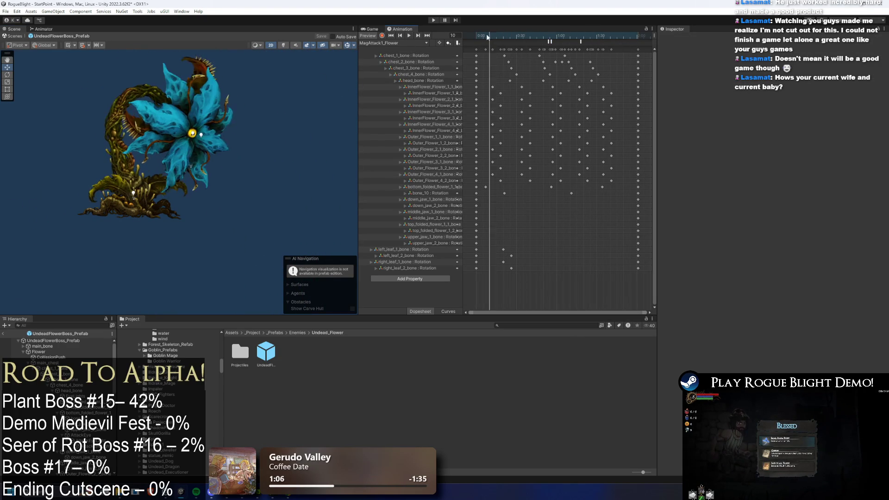
click(381, 36)
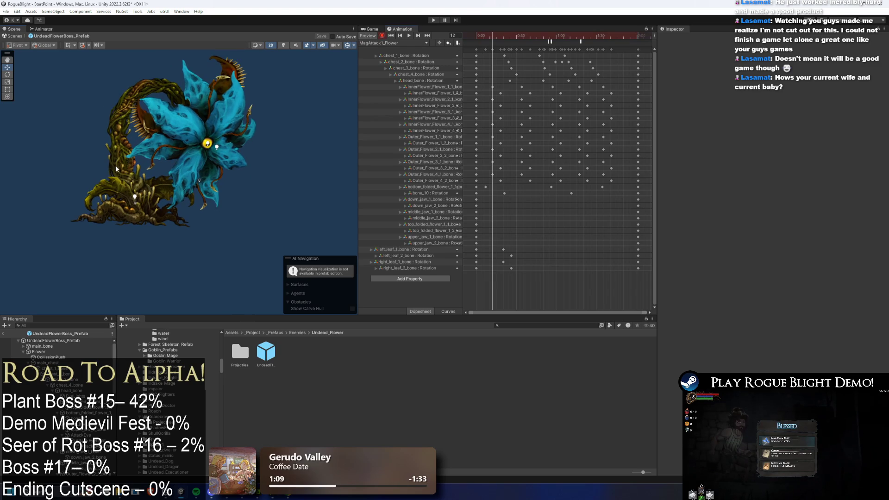
click(116, 188)
drag(116, 188, 121, 185)
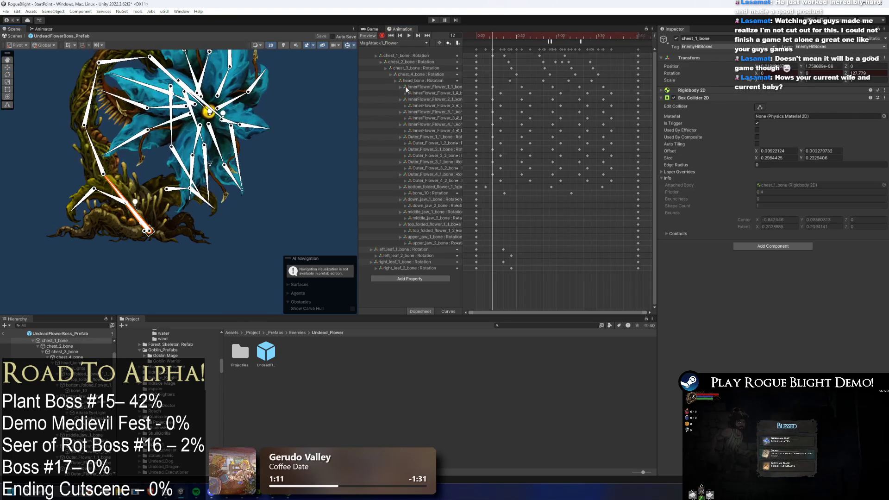
Step: Check the new chest_1_bone pose at frames 10–11 and play the clip back
click(489, 36)
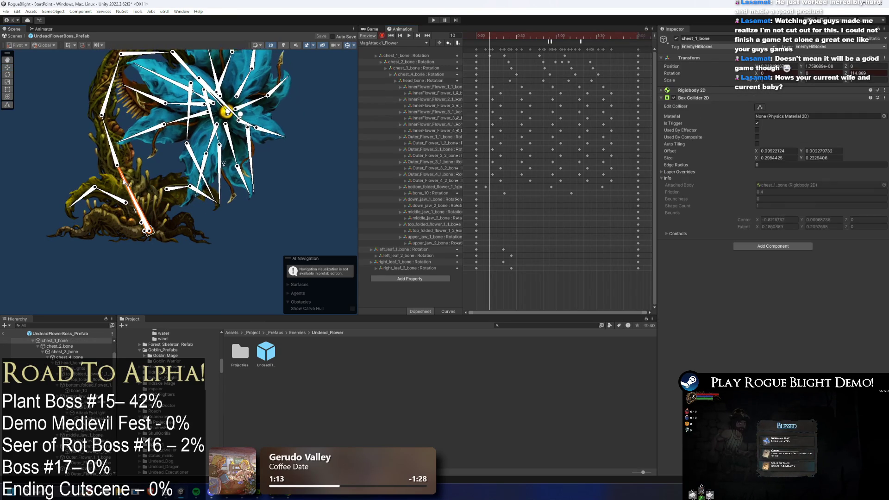
click(491, 36)
click(501, 55)
key(space)
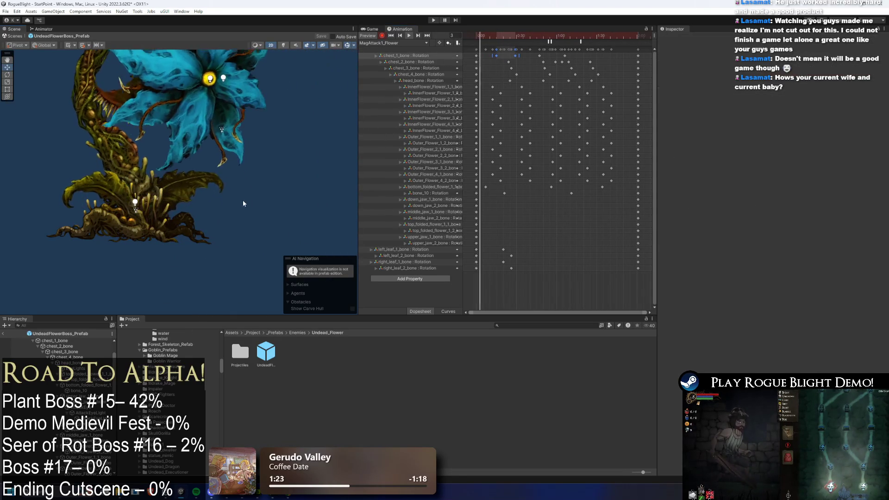
click(348, 190)
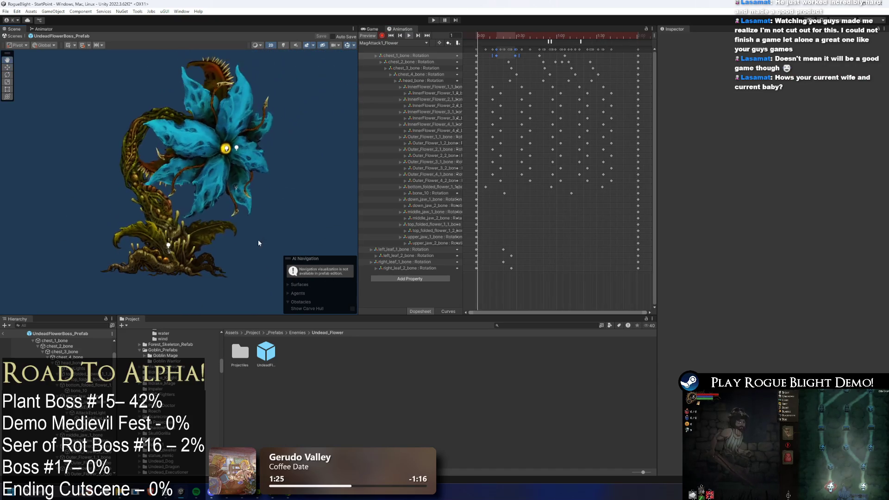
scroll(489, 39, down, 3)
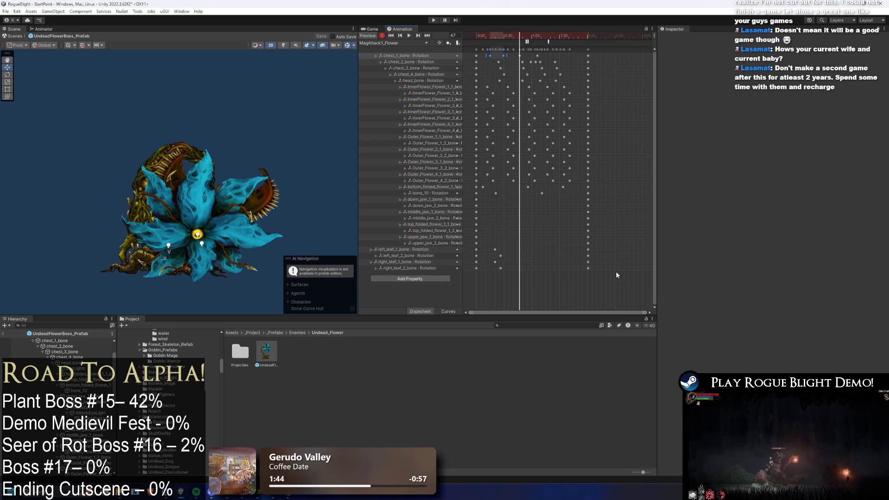
Step: Box-select the MagAttack1_Flower keys from 1:00 to 2:00, trial-move them, and undo the shift
click(590, 49)
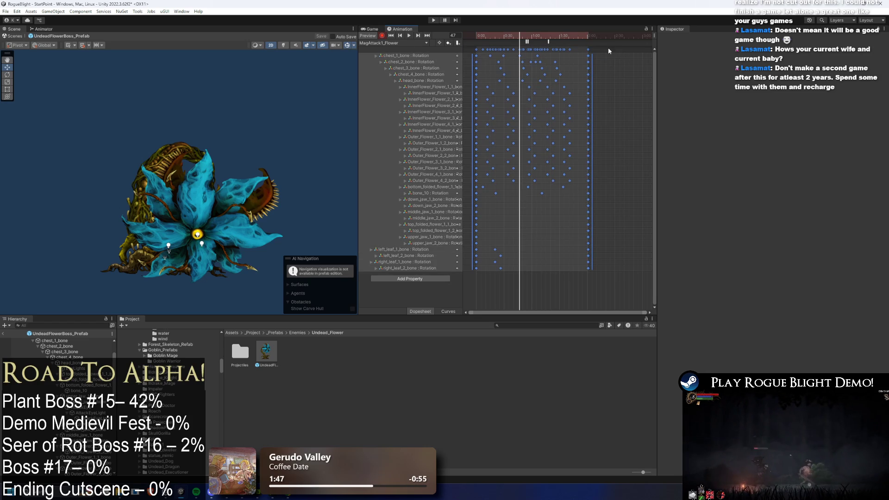
click(606, 49)
mouse_move(518, 47)
mouse_down()
mouse_move(595, 51)
mouse_move(545, 59)
mouse_move(537, 36)
mouse_move(526, 36)
mouse_move(558, 52)
mouse_move(563, 42)
mouse_up()
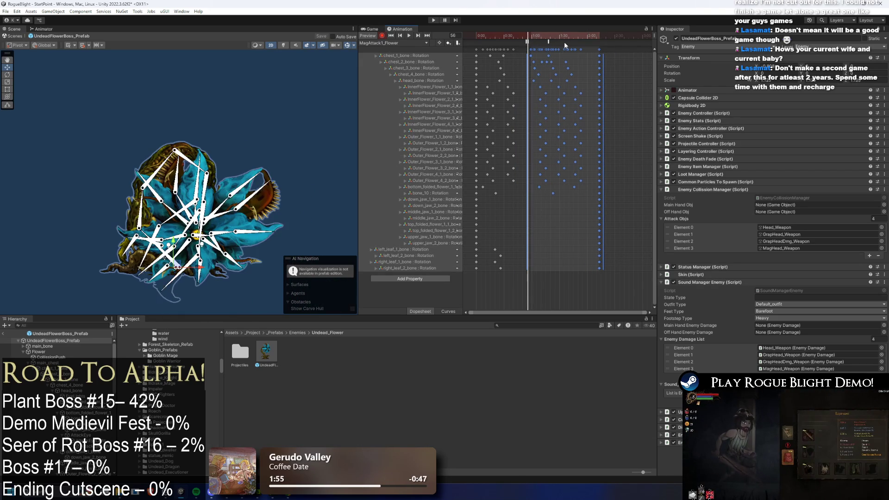
click(528, 42)
key(ctrl+z)
key(ctrl+z)
key(ctrl+z)
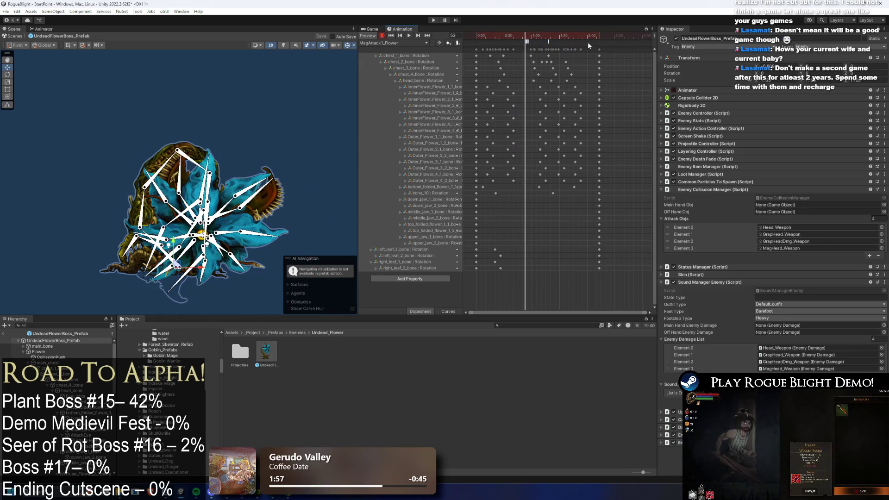
drag(518, 47, 518, 47)
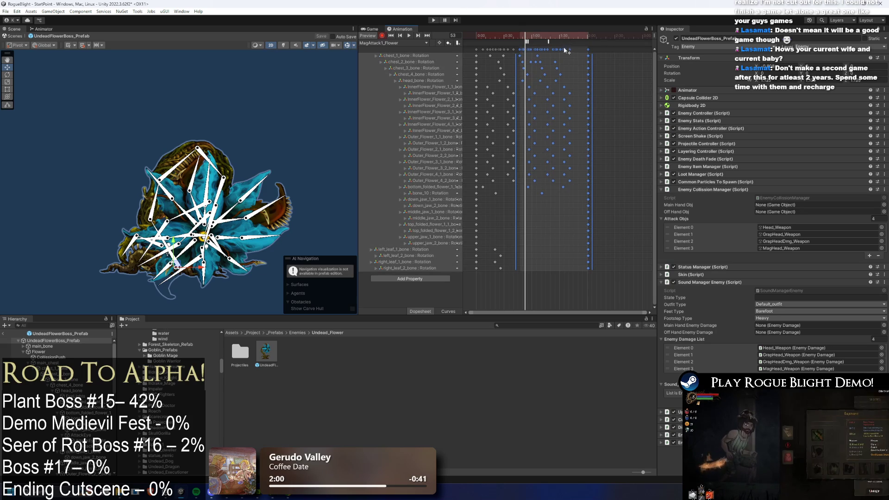
Step: Check the pose at frame 57, then drag the selected 1:00–2:00 keys later in time
drag(526, 34, 529, 35)
scroll(563, 57, up, 5)
scroll(550, 74, down, 5)
scroll(535, 64, up, 1)
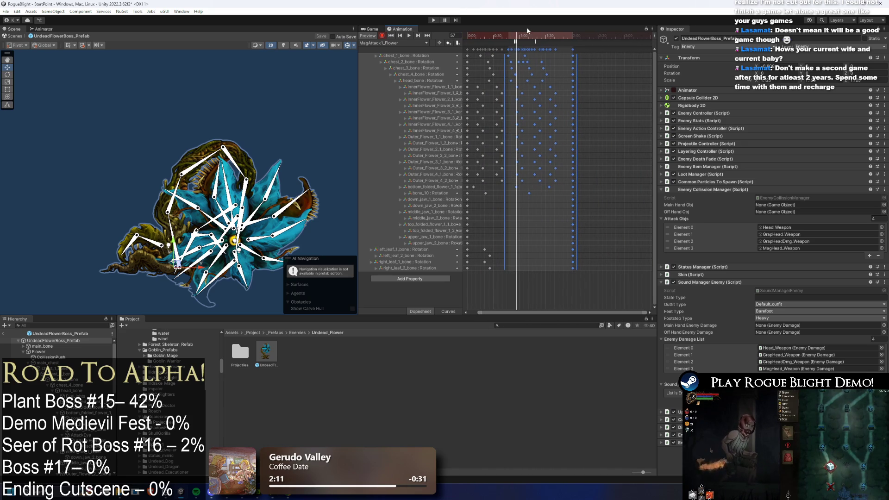
scroll(520, 51, left, 2)
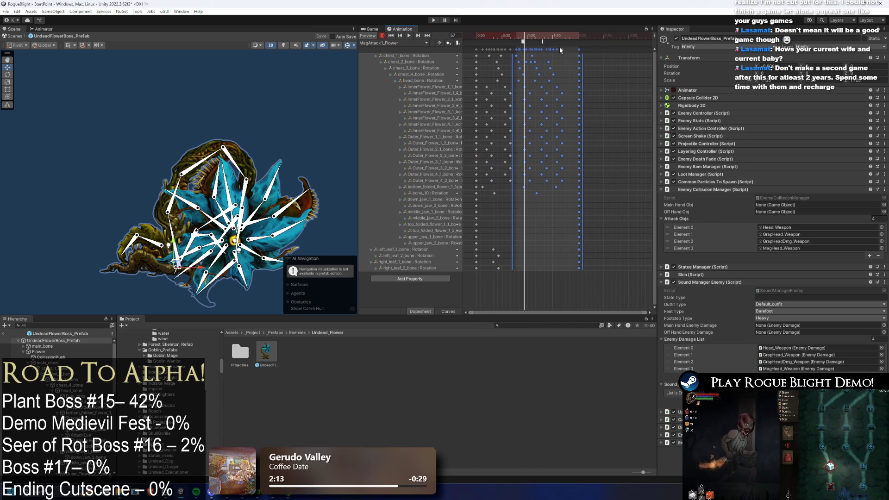
scroll(537, 54, up, 3)
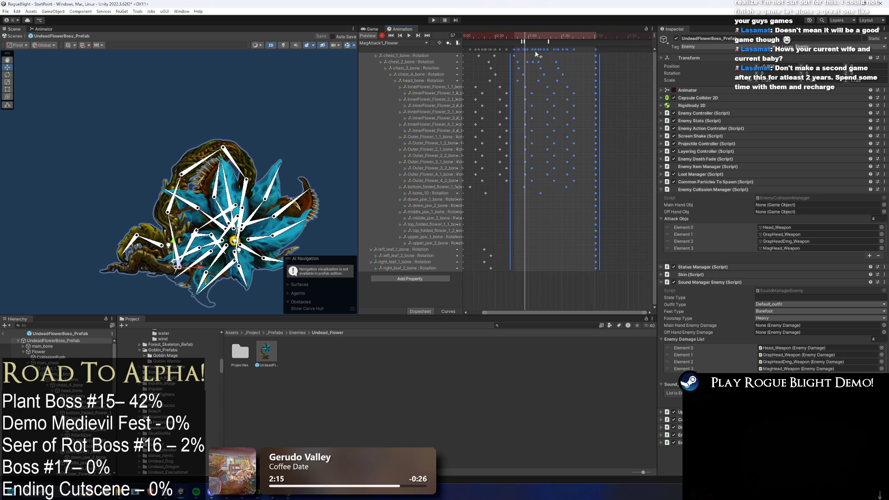
mouse_move(538, 53)
mouse_down()
mouse_move(561, 52)
mouse_move(528, 41)
mouse_move(538, 50)
mouse_up()
Step: Stretch the clip's opening keyframes, up to about 0:40, over a longer span and play the preview
click(536, 40)
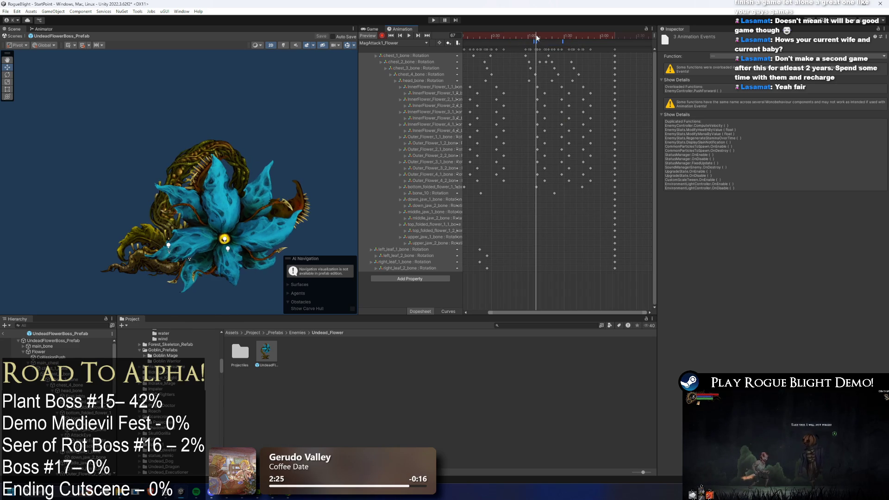
drag(536, 40, 562, 36)
drag(520, 56, 451, 48)
drag(529, 59, 538, 60)
key(space)
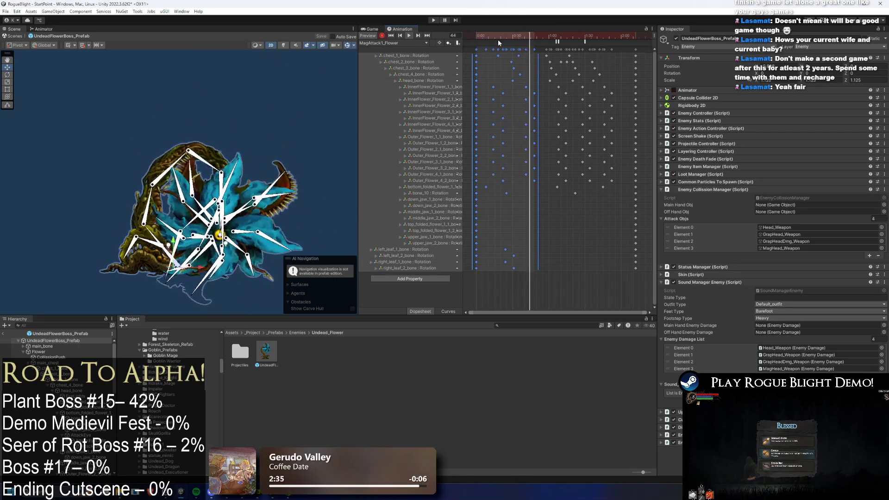
Step: Scrub through frames 37–43 to check the retimed opening, then deselect all keys
click(112, 144)
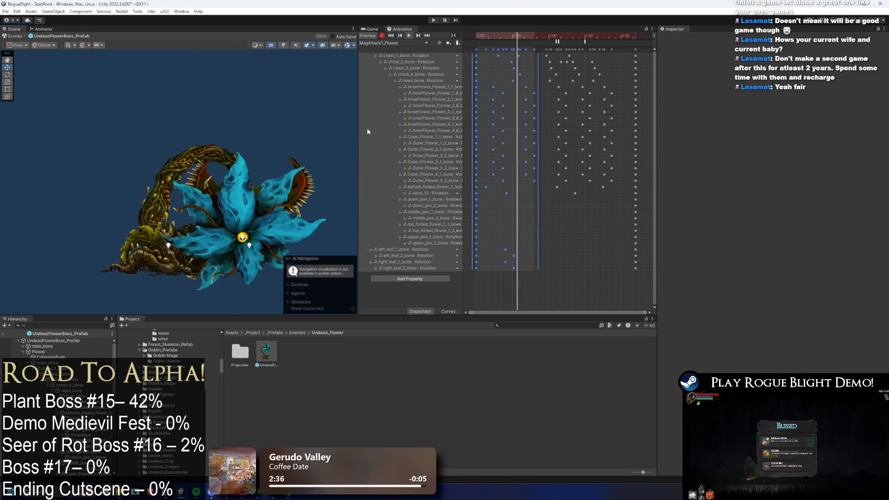
click(522, 35)
mouse_move(522, 36)
mouse_down()
mouse_move(540, 29)
mouse_move(496, 31)
mouse_move(529, 32)
mouse_move(510, 29)
mouse_move(518, 33)
mouse_up()
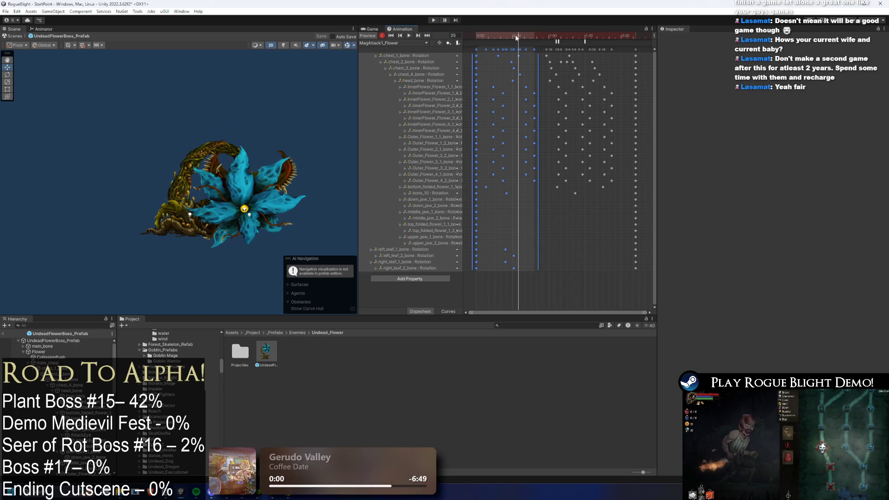
click(497, 86)
Step: Shift the chest_1_bone keyframe slightly earlier and preview the attack from the start
click(499, 57)
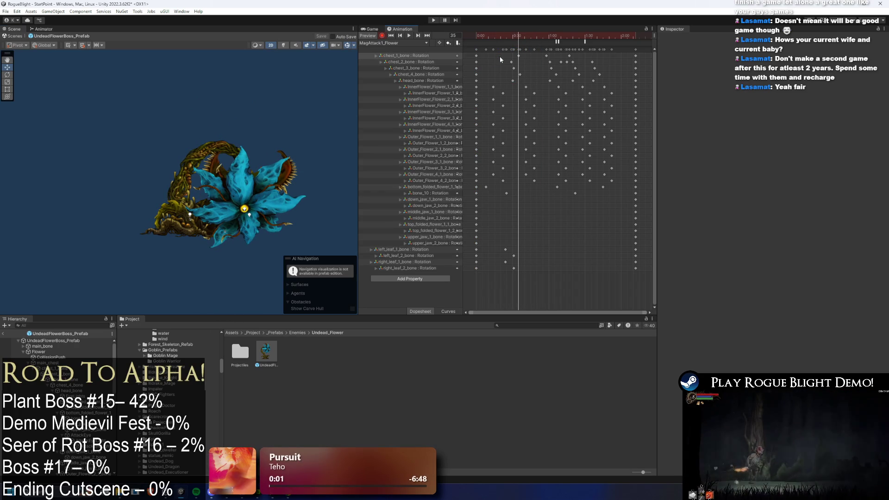
drag(525, 30, 544, 34)
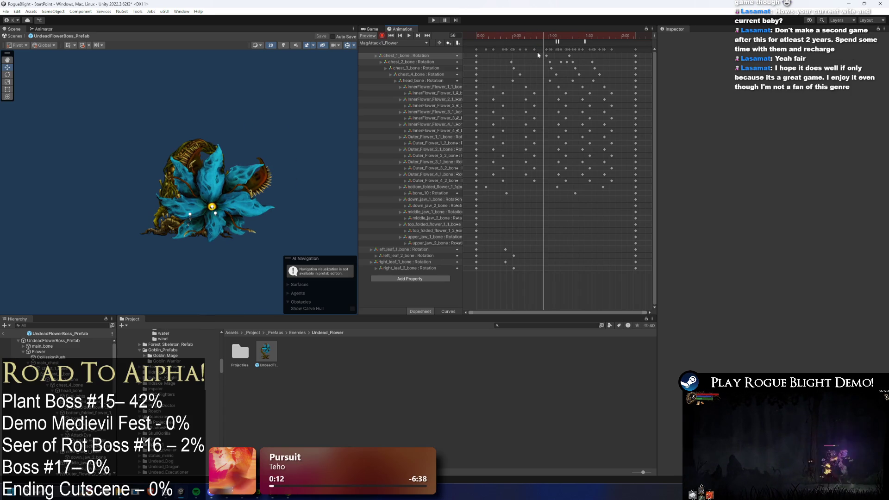
mouse_move(554, 57)
mouse_down()
mouse_move(495, 36)
mouse_move(519, 35)
mouse_up()
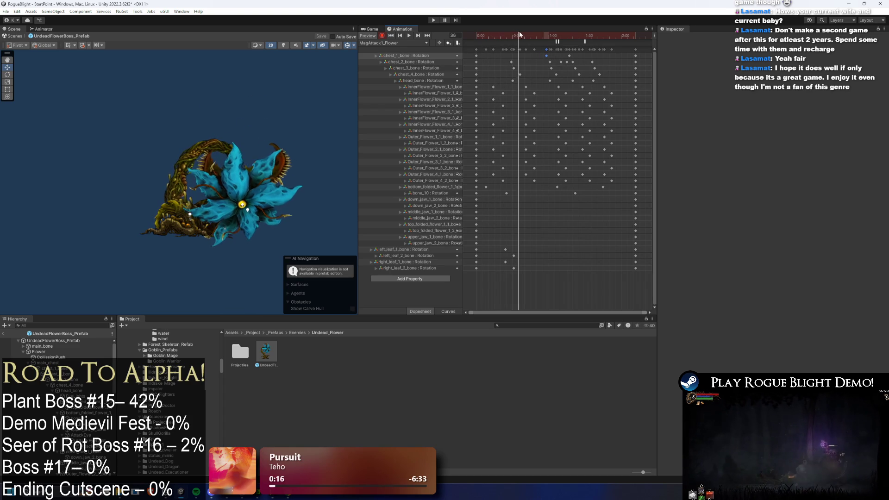
mouse_move(513, 68)
mouse_down()
mouse_move(530, 70)
mouse_move(511, 69)
mouse_up()
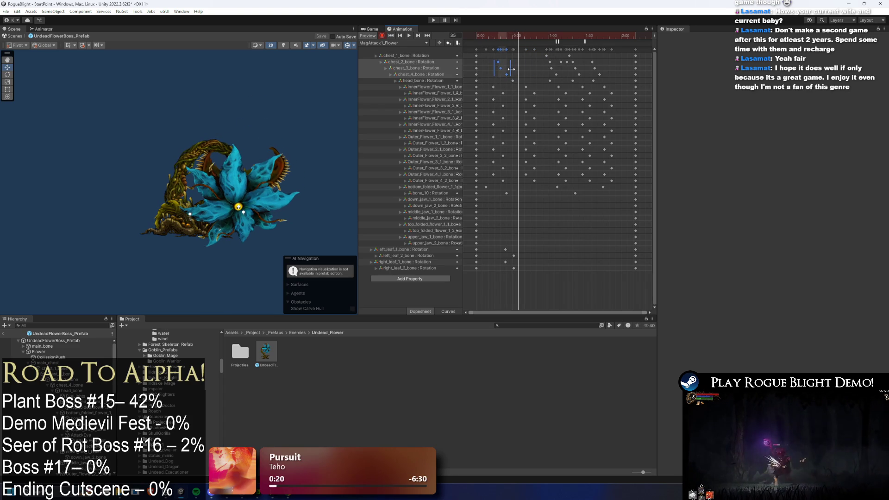
mouse_move(505, 37)
mouse_down()
mouse_move(494, 38)
mouse_move(503, 38)
mouse_up()
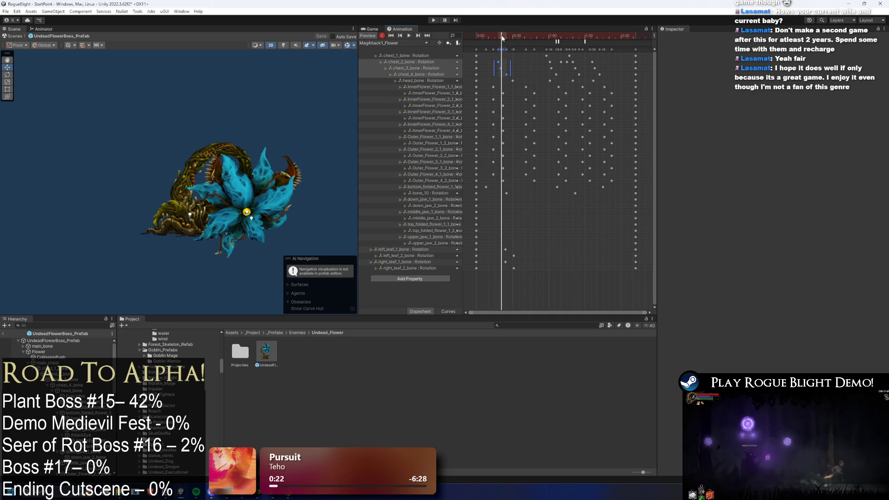
click(547, 56)
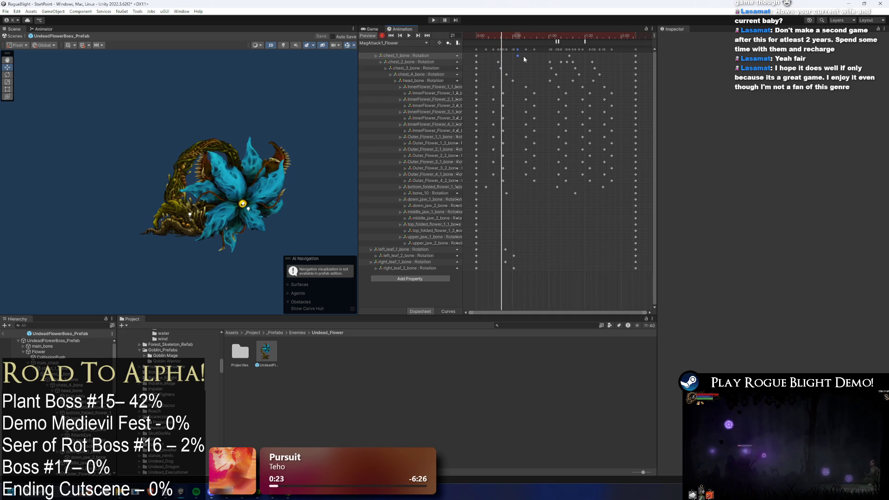
drag(517, 56, 471, 35)
key(space)
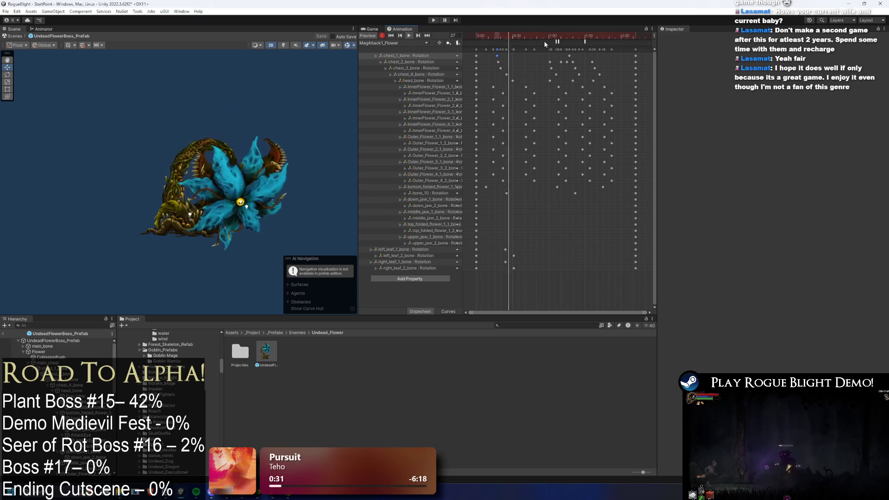
Step: Try moving the chest-to-head_bone keys around frame 51 later, then undo that shift
drag(517, 66, 497, 83)
drag(547, 36, 567, 35)
mouse_move(545, 40)
mouse_down()
mouse_move(496, 35)
mouse_move(538, 41)
mouse_up()
mouse_move(562, 84)
mouse_down()
mouse_move(540, 60)
mouse_move(496, 81)
mouse_move(539, 78)
mouse_up()
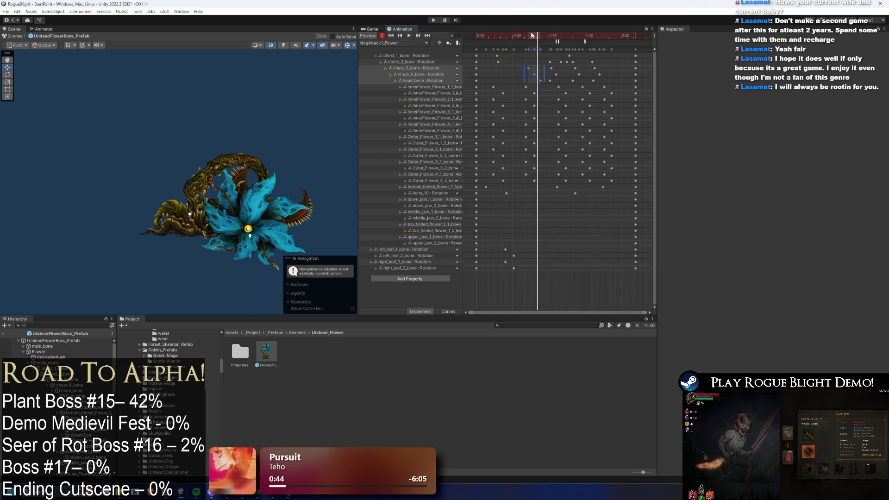
drag(495, 35, 527, 27)
key(space)
key(ctrl+z)
key(ctrl+z)
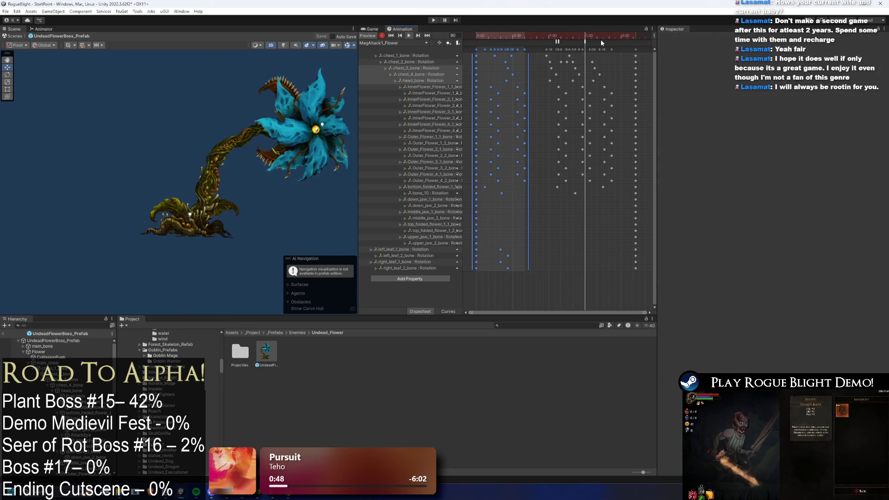
key(ctrl+z)
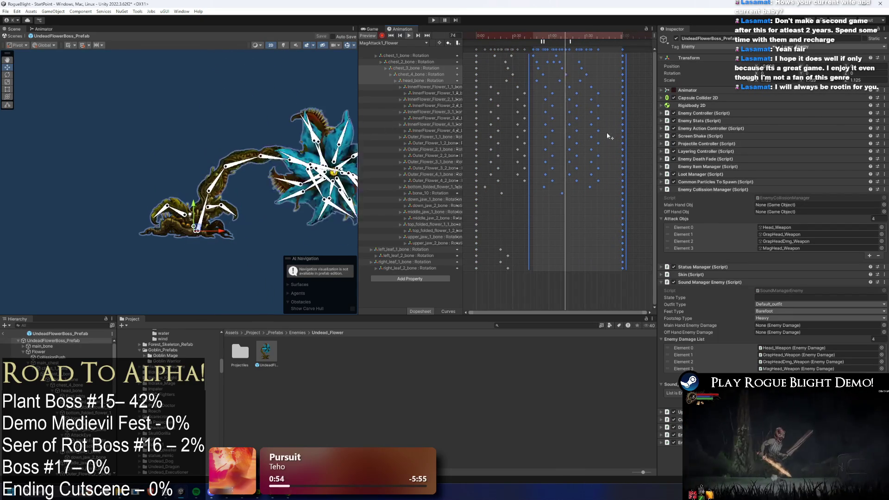
Step: Delete the chest_1_bone key at frame 29 and the other keys at the playhead
click(144, 254)
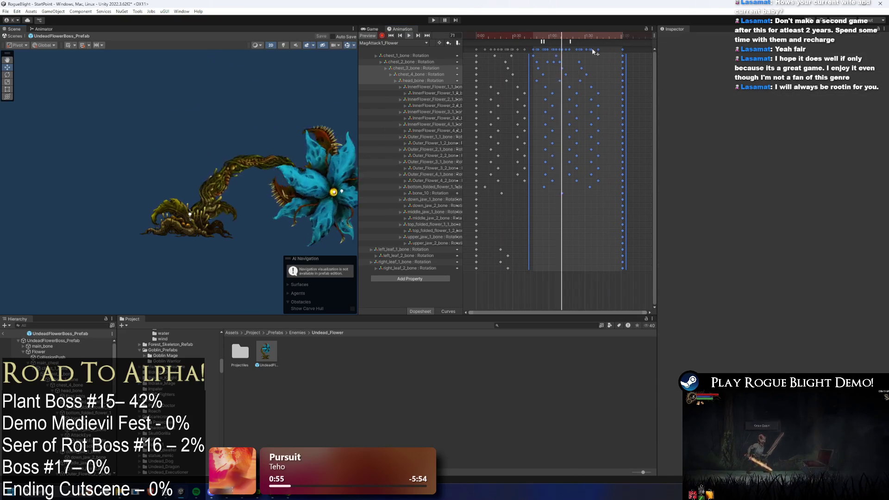
mouse_move(498, 36)
mouse_down()
mouse_move(519, 43)
mouse_move(513, 55)
mouse_move(498, 55)
mouse_up()
click(518, 59)
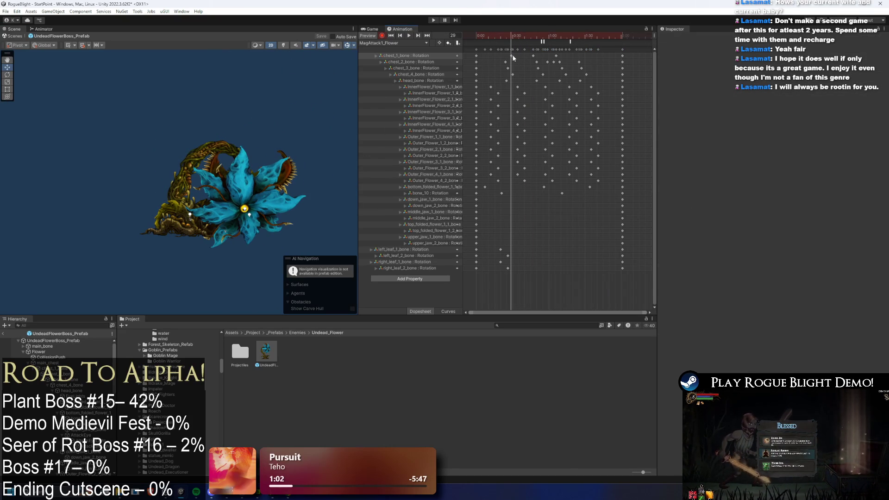
key(Delete)
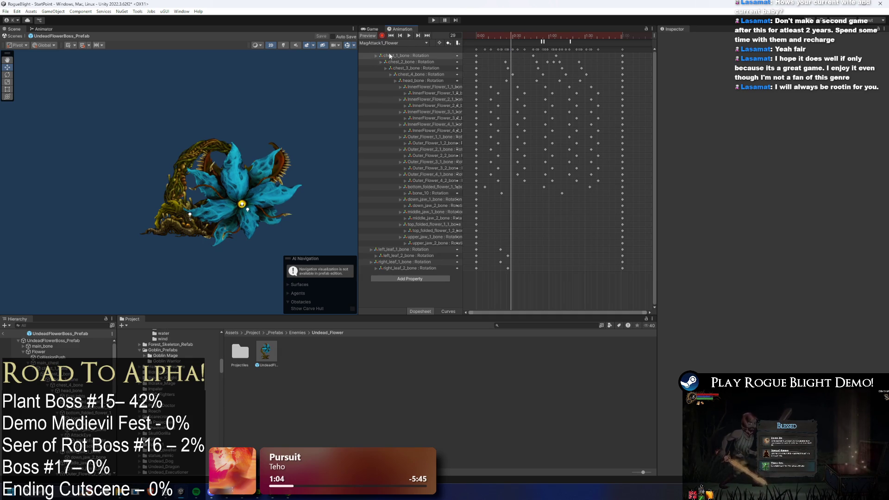
click(210, 162)
drag(505, 74, 503, 80)
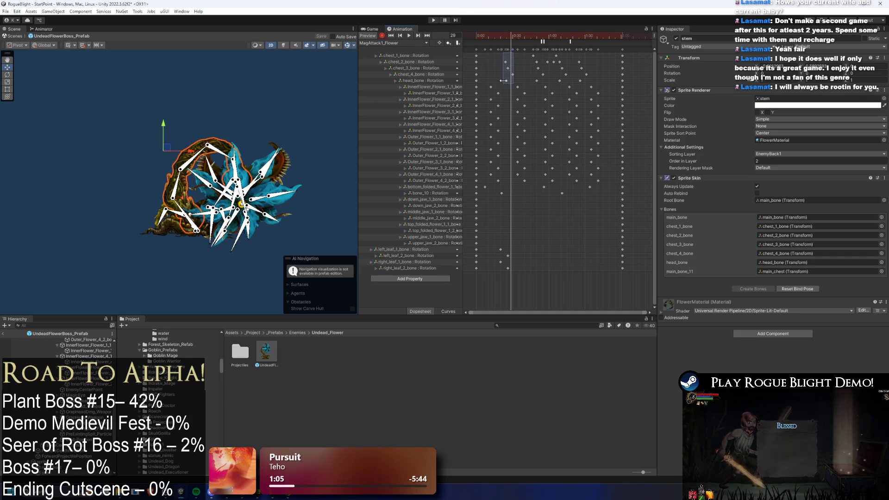
key(Delete)
Step: Preview the edited attack around frames 50–57, keeping MagAttack1_Flower, then bring up the Animator graph
click(409, 35)
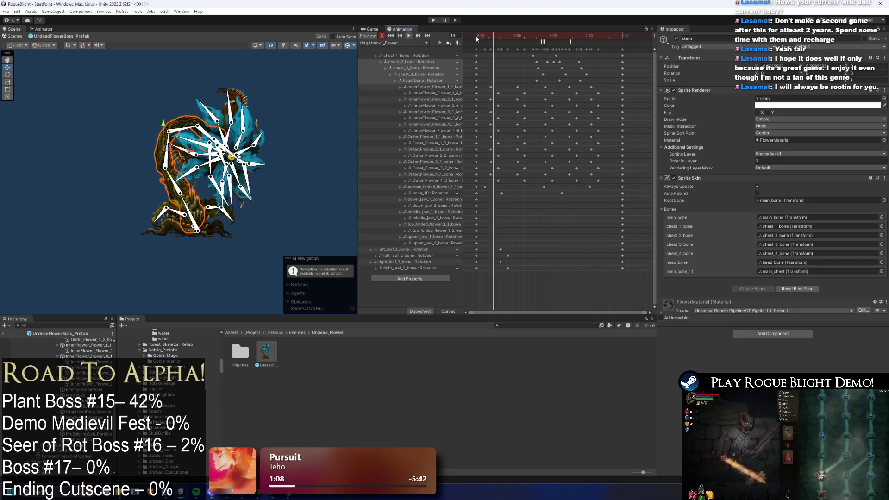
click(185, 104)
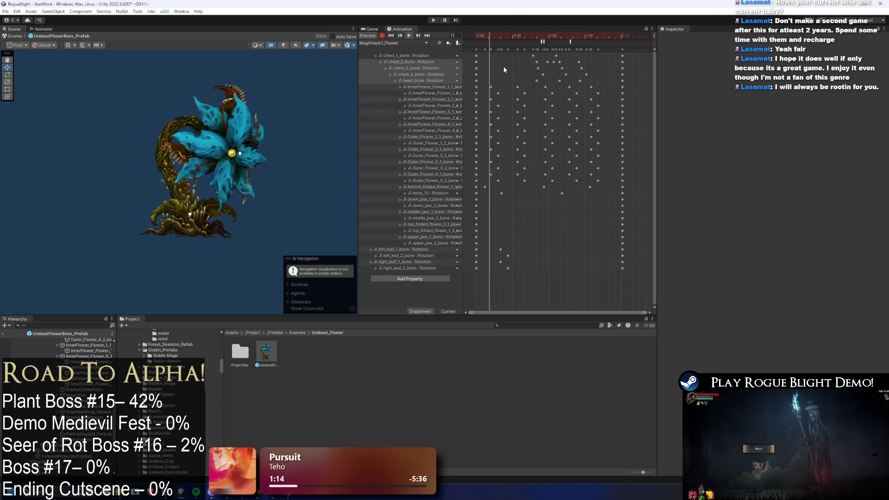
drag(551, 39, 545, 38)
click(542, 41)
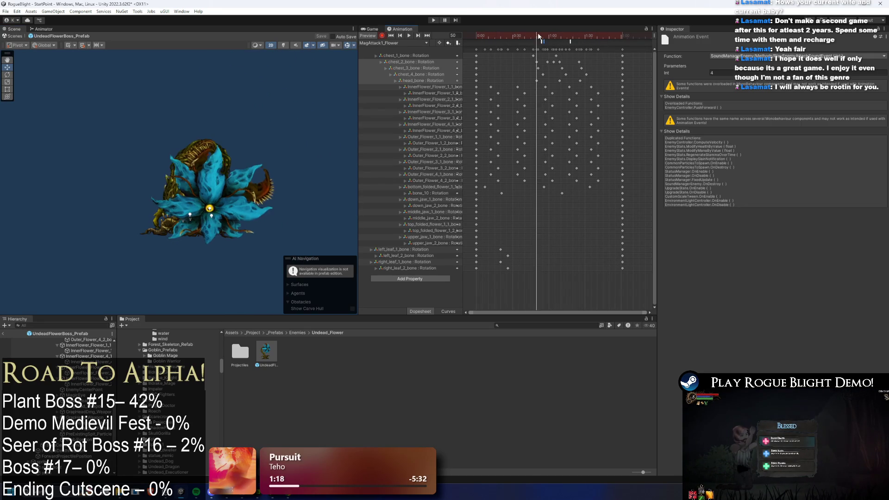
mouse_move(545, 36)
mouse_down()
mouse_move(574, 35)
mouse_move(536, 36)
mouse_up()
key(space)
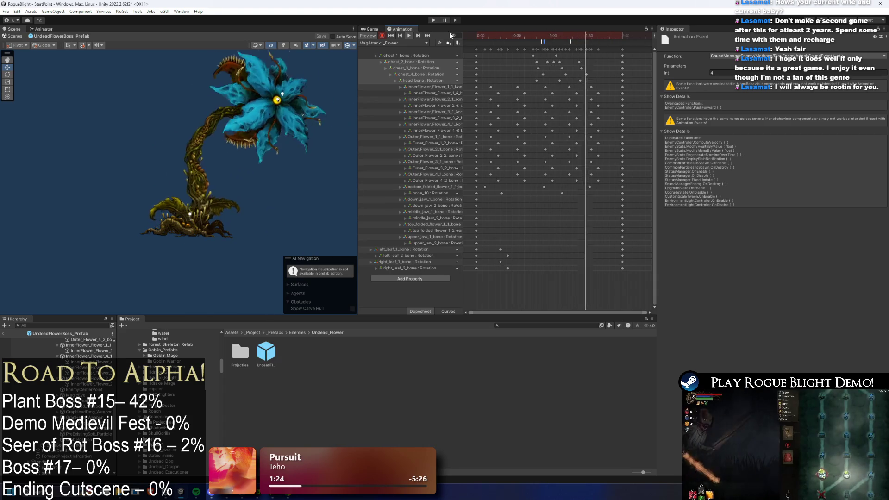
click(379, 43)
click(391, 42)
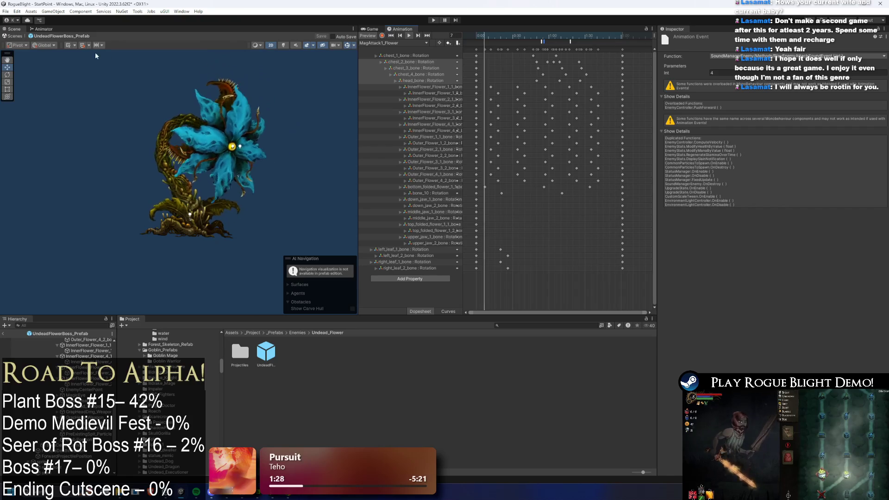
click(43, 29)
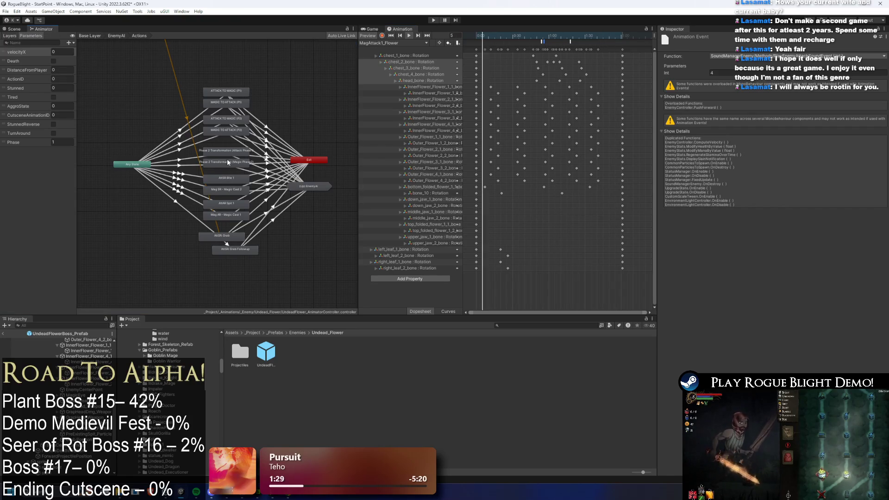
Step: Inspect the AttSR: Grab states and their Any State transition, and move Mag AR - Magic Cast 1 down
scroll(271, 215, up, 2)
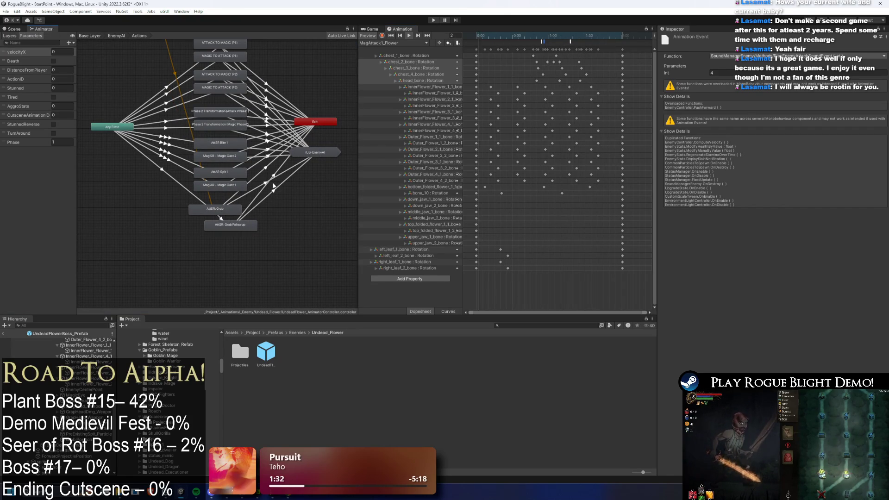
click(220, 209)
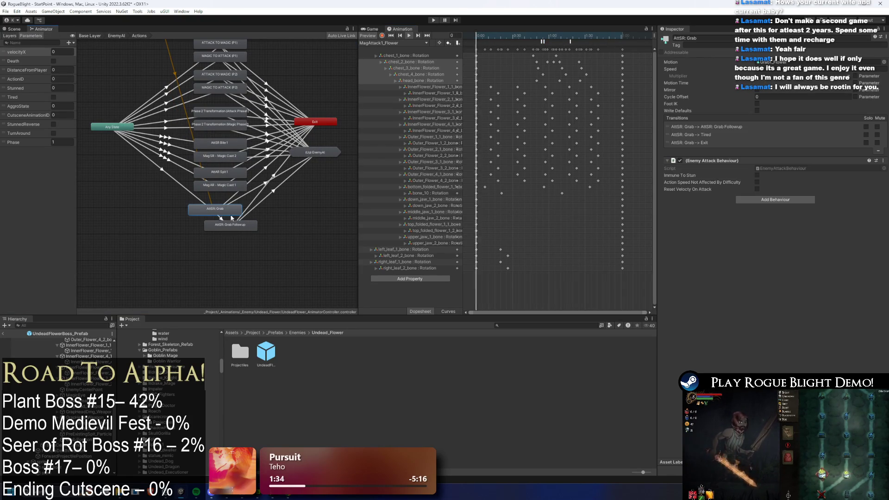
click(236, 226)
click(168, 174)
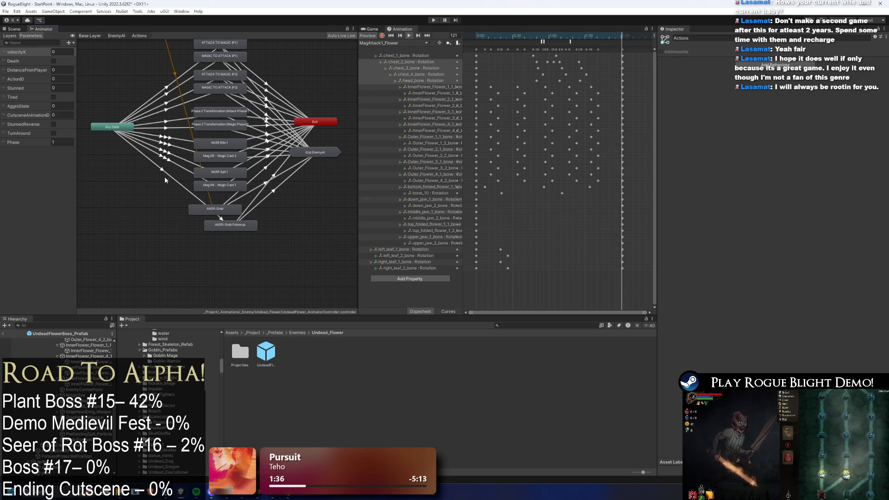
scroll(105, 340, up, 3)
scroll(106, 340, up, 3)
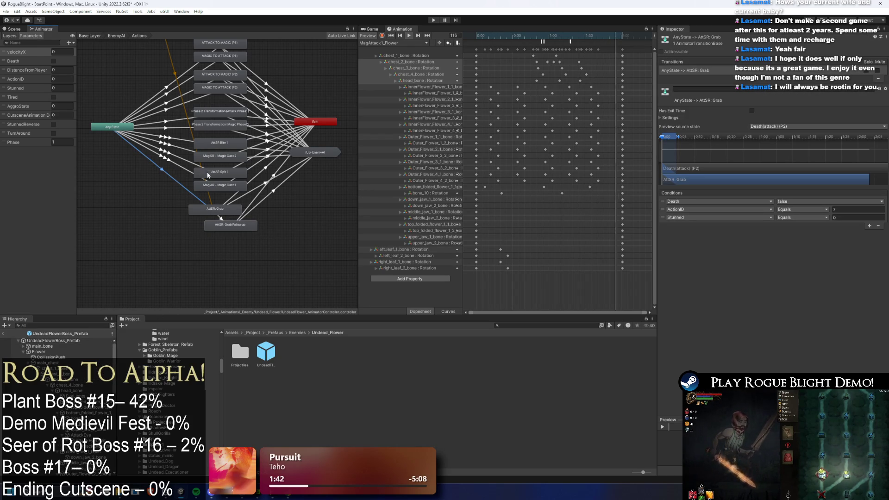
drag(216, 186, 219, 194)
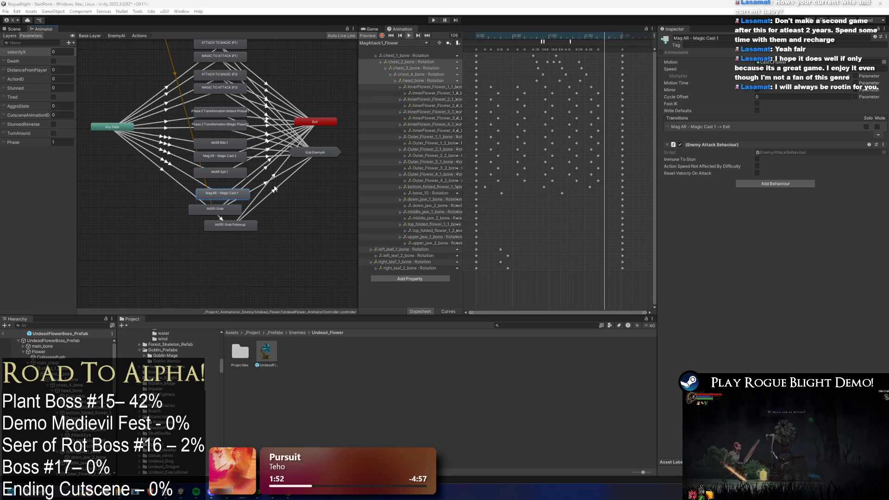
Step: Move the EnemyAI, Exit and Any State nodes lower in the graph and check Any State's transitions
drag(306, 156, 323, 190)
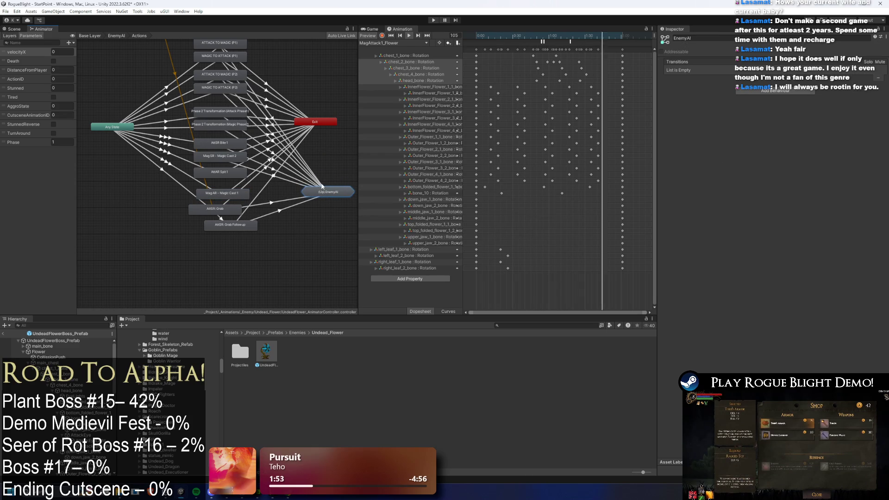
drag(315, 122, 287, 191)
drag(129, 128, 162, 194)
mouse_move(106, 183)
mouse_down()
mouse_move(283, 200)
mouse_move(289, 191)
mouse_up()
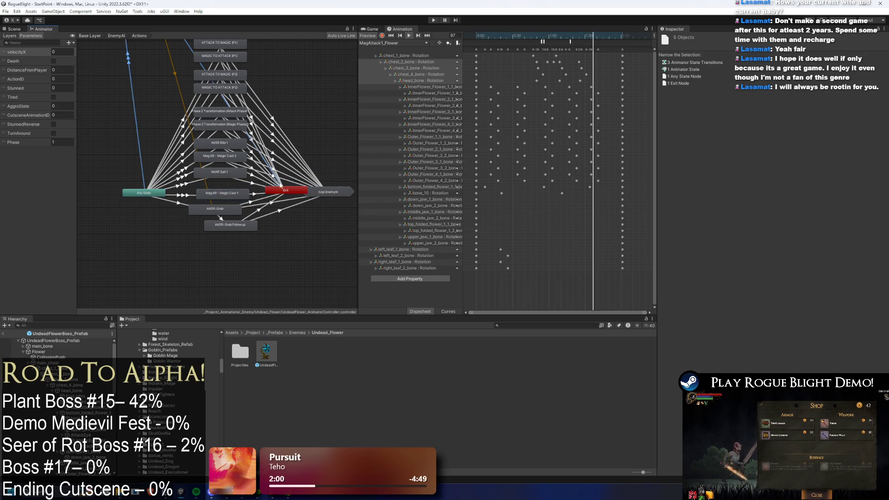
scroll(208, 194, down, 6)
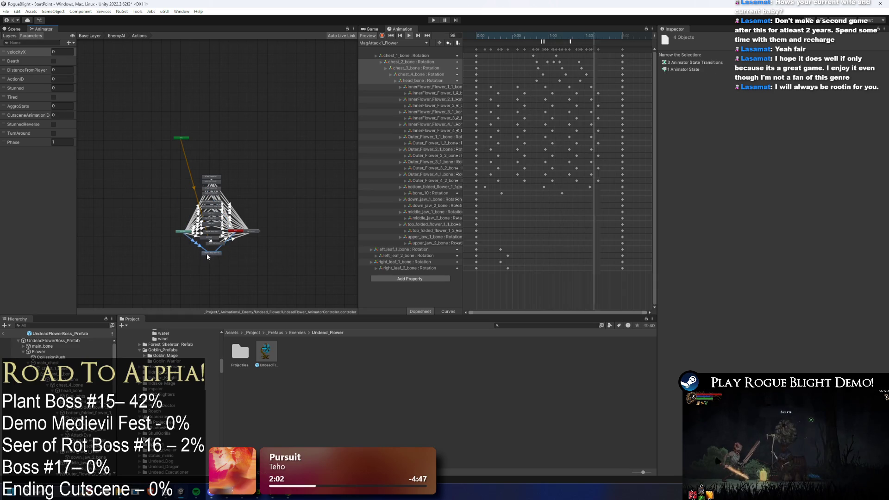
scroll(191, 227, up, 5)
click(156, 217)
drag(156, 212, 139, 191)
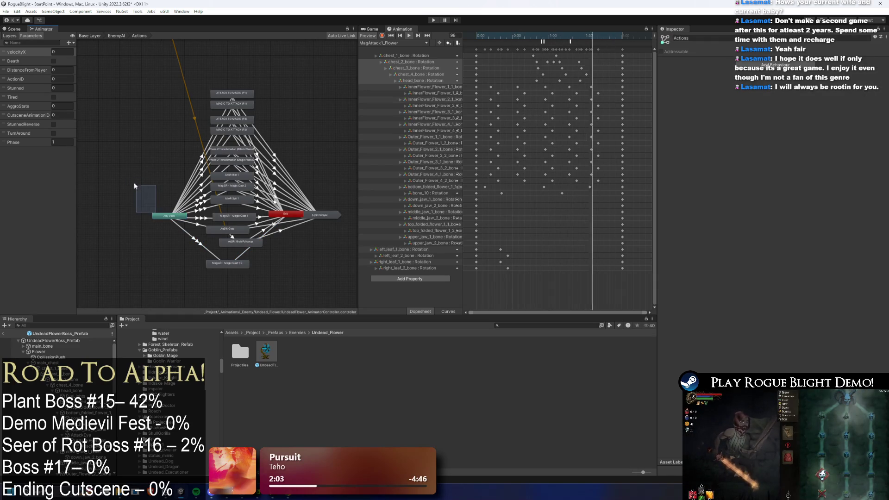
Step: Compare the Phase conditions of the two Any State transitions into Mag AR - Magic Cast 1 0
click(158, 216)
click(285, 214)
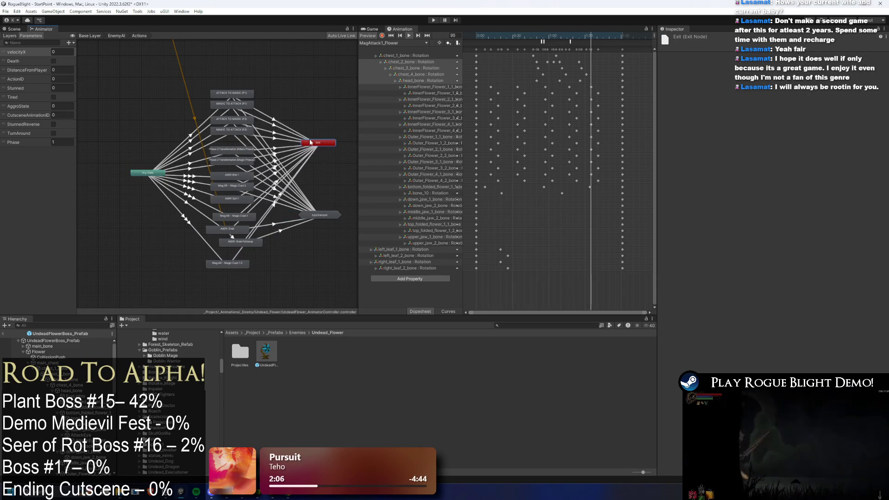
scroll(205, 236, up, 5)
click(205, 236)
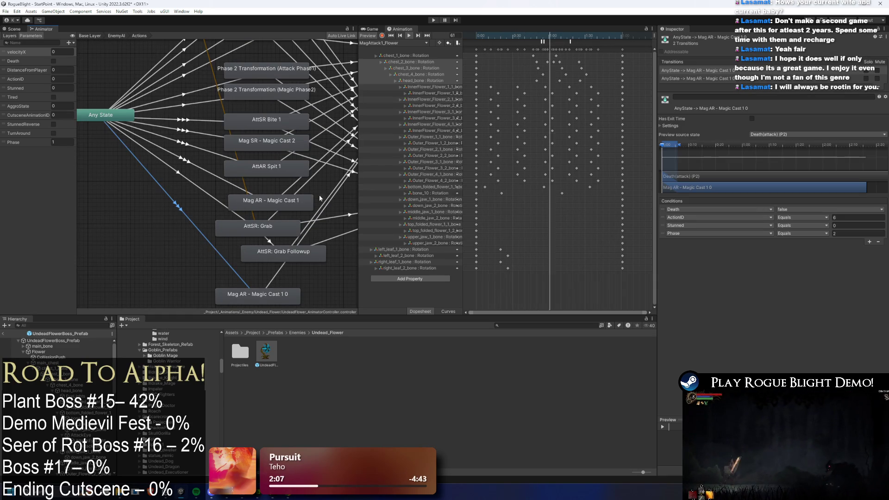
click(713, 72)
click(713, 78)
click(713, 71)
click(714, 78)
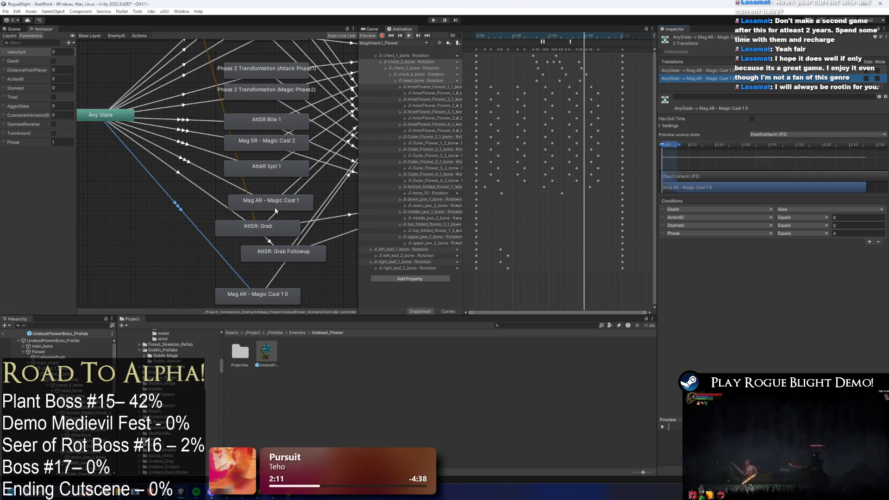
Step: Show the second Any State → AttSR: Grab transition's conditions and expand its timing settings
click(201, 187)
mouse_move(241, 227)
mouse_down()
mouse_move(266, 255)
mouse_move(241, 231)
mouse_up()
click(173, 171)
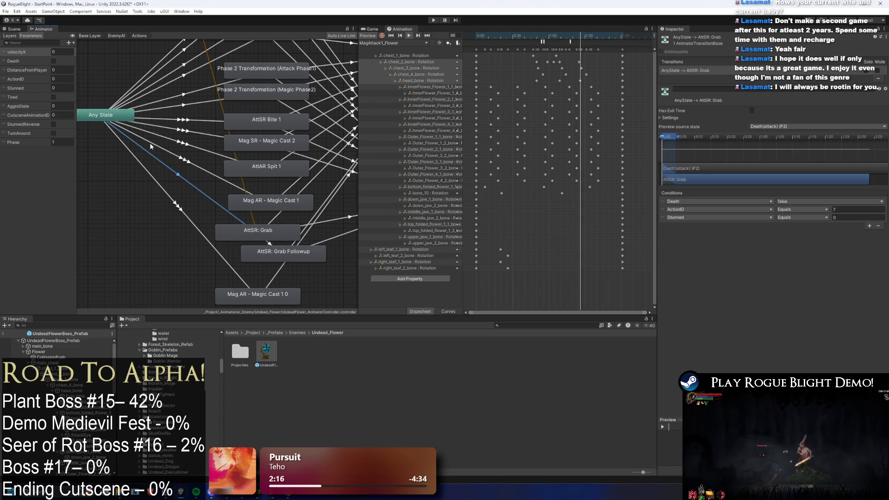
click(125, 119)
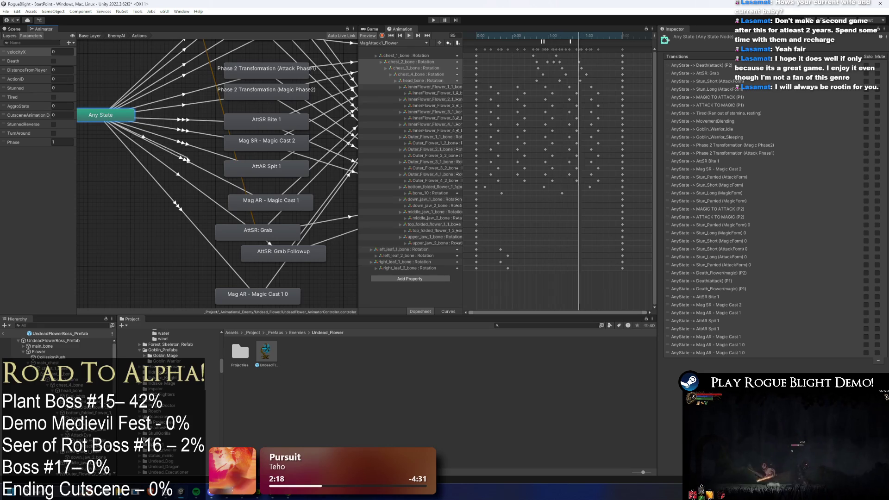
click(242, 221)
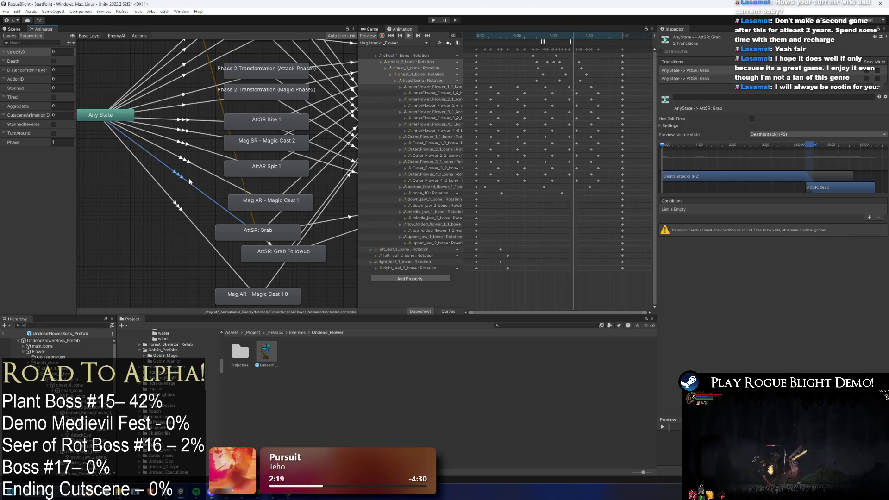
click(690, 79)
click(676, 125)
Step: Turn off Has Exit Time and Can Transition To Self on the first AttSR: Grab transition
click(776, 146)
click(694, 70)
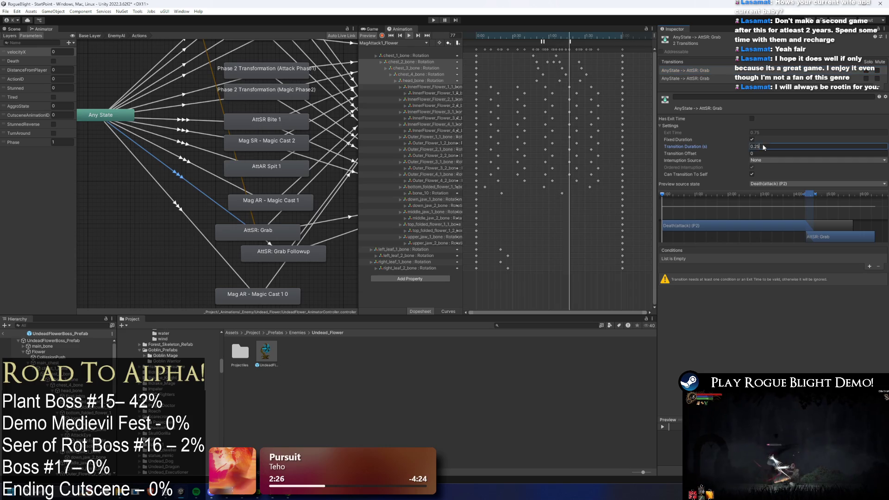
click(695, 78)
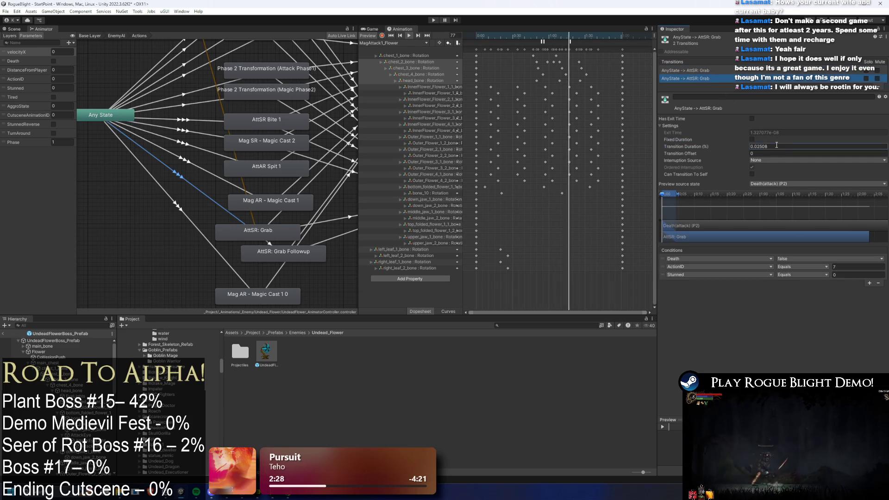
click(695, 70)
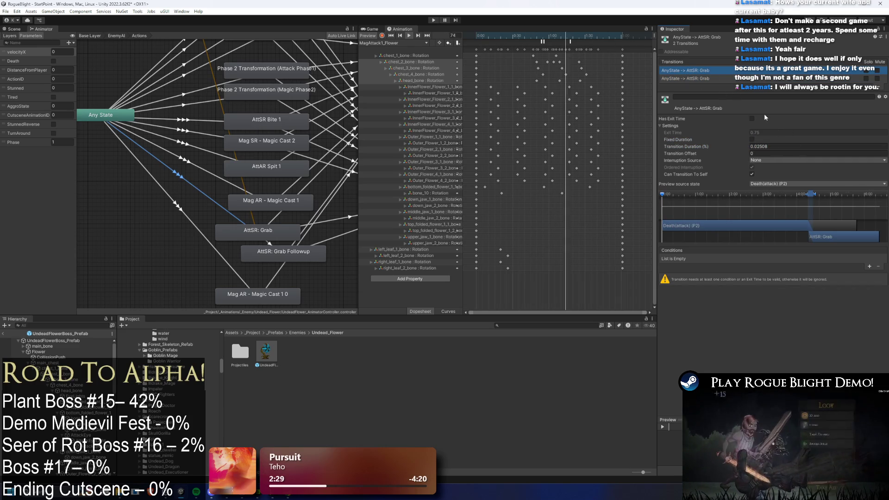
click(752, 119)
click(752, 119)
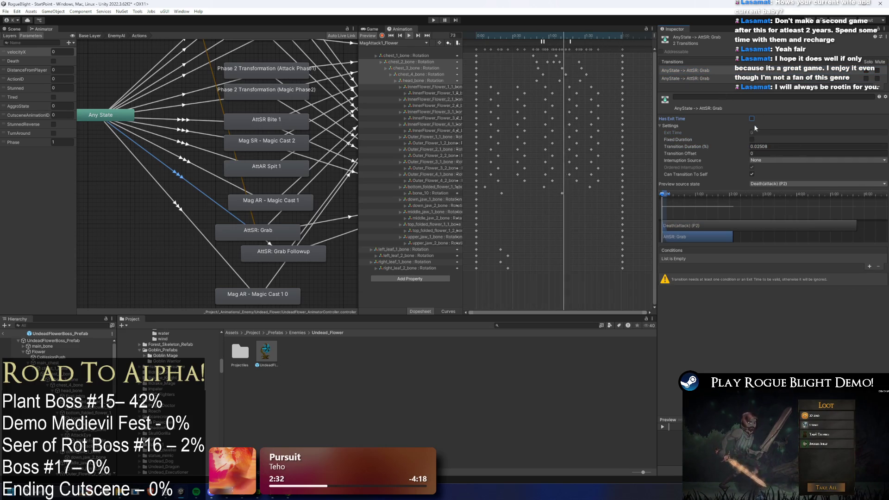
click(752, 174)
Step: Copy the second Grab transition's conditions and paste them into the empty first one
click(685, 78)
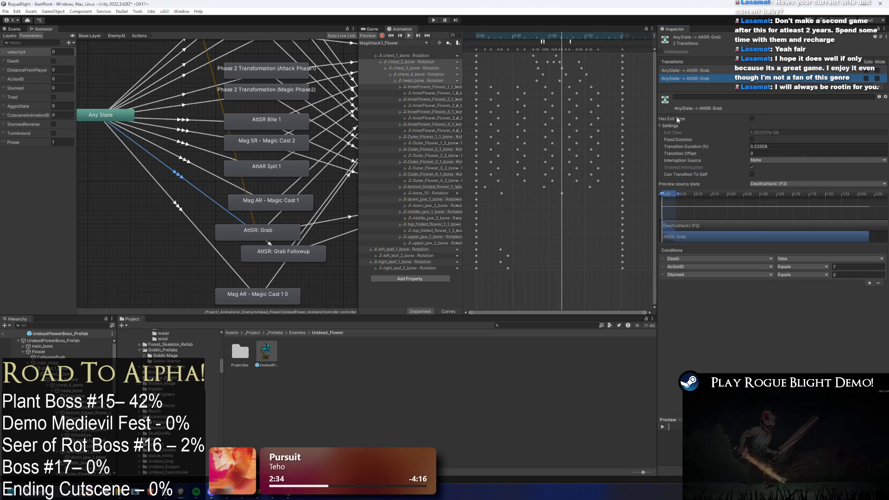
right_click(673, 250)
click(689, 265)
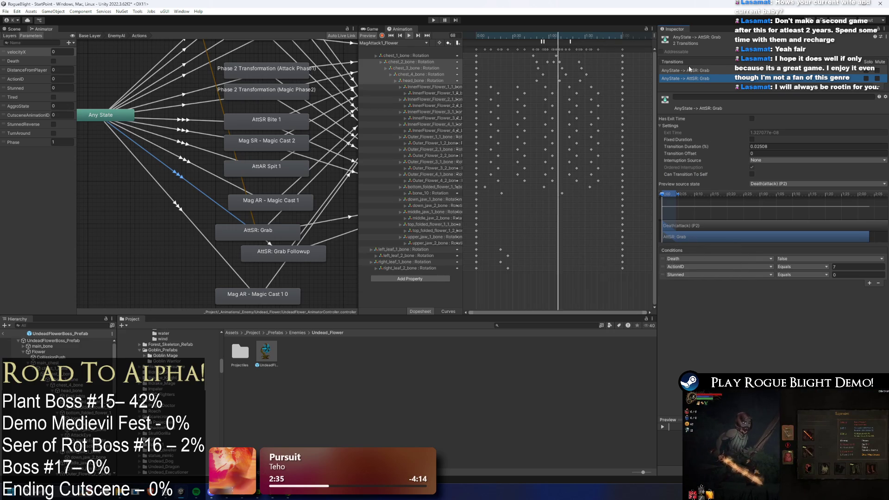
click(684, 71)
right_click(677, 249)
click(695, 270)
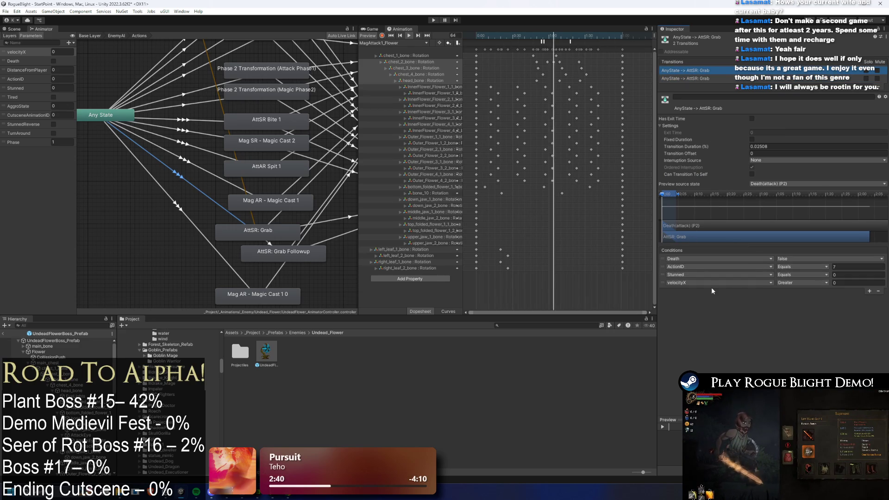
Step: Replace the first transition's velocityX condition with a Phase Equals condition
click(727, 284)
text(phase)
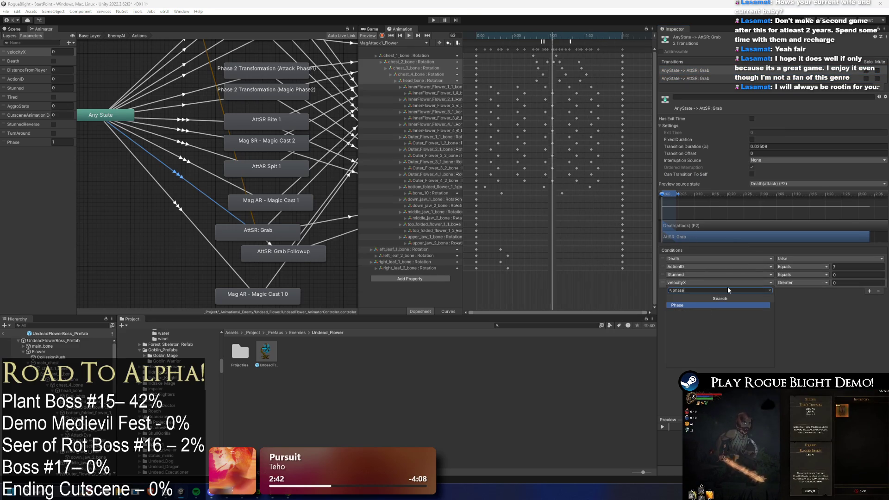
click(695, 305)
click(799, 282)
click(796, 304)
click(849, 280)
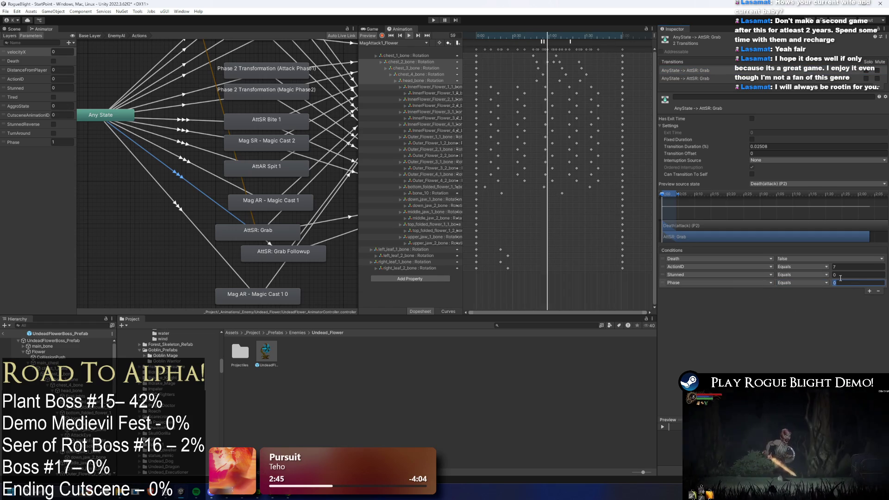
text(1)
Step: Change the other Grab transition's velocityX condition to Phase Equals as well
click(689, 77)
click(728, 282)
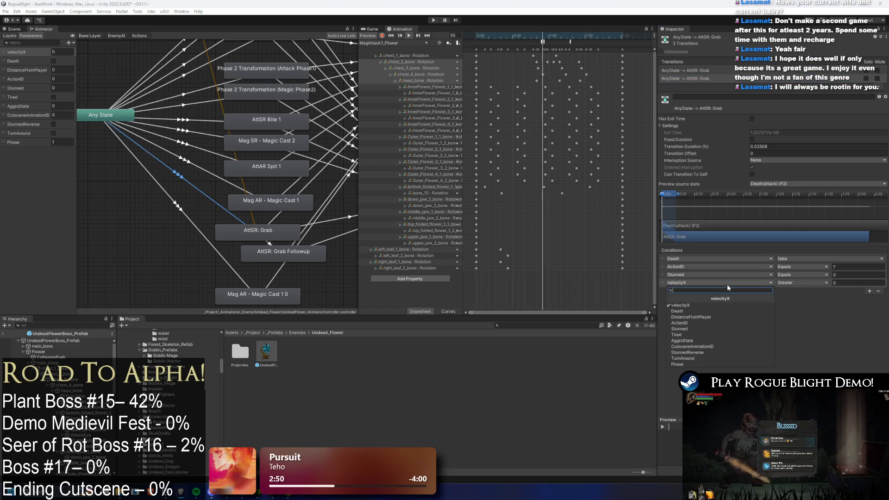
text(phase)
key(Return)
click(797, 283)
click(799, 305)
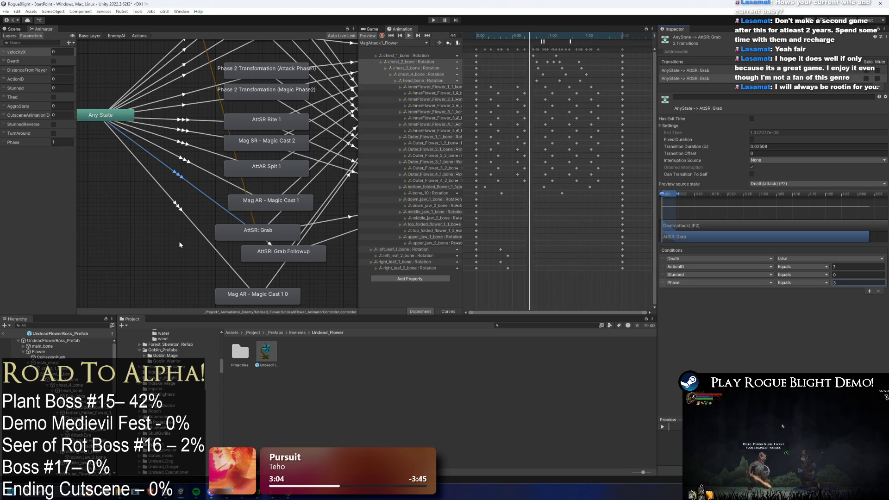
Step: Set ActionID to 7 on the Any State → Mag AR - Magic Cast 1 0 transition
click(179, 210)
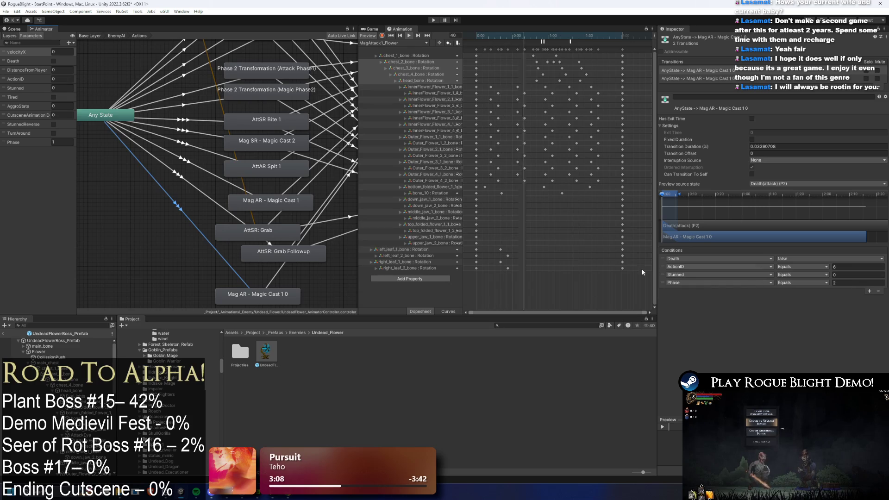
click(842, 283)
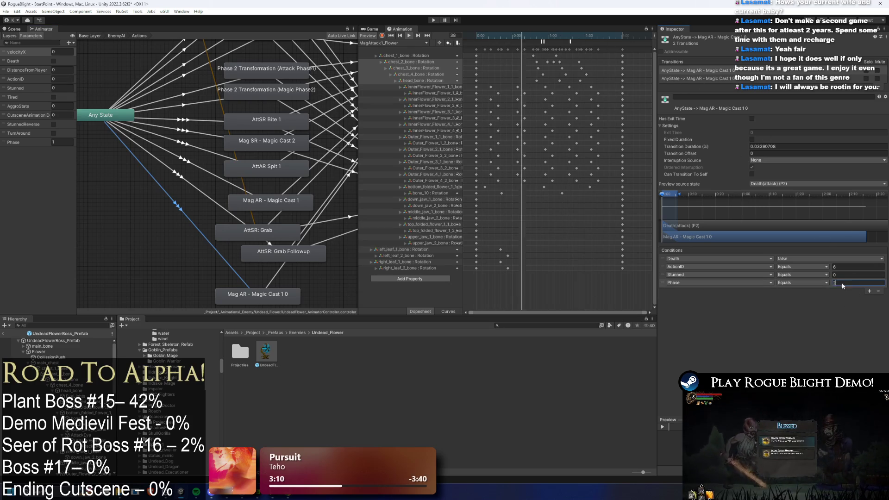
click(201, 195)
click(854, 266)
text(7)
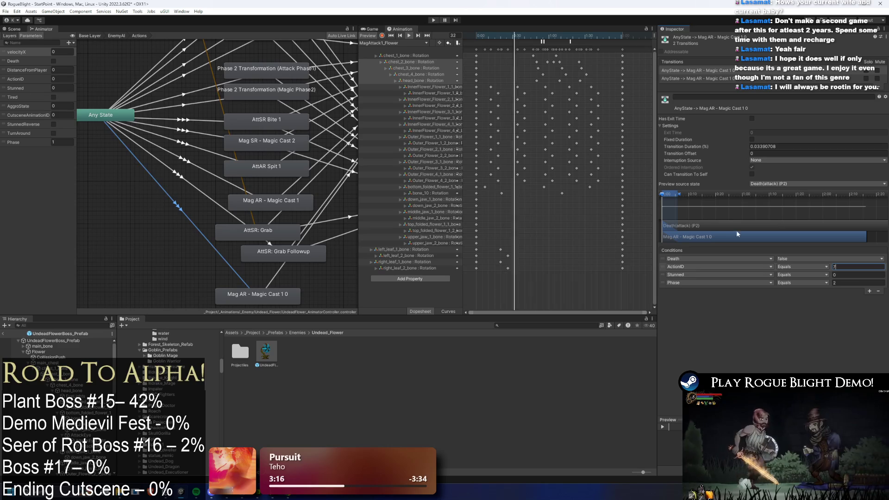
click(704, 79)
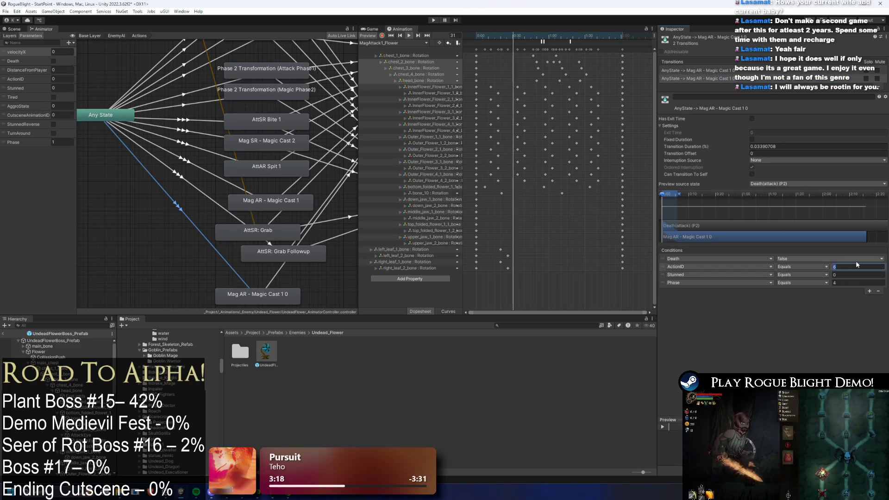
click(258, 294)
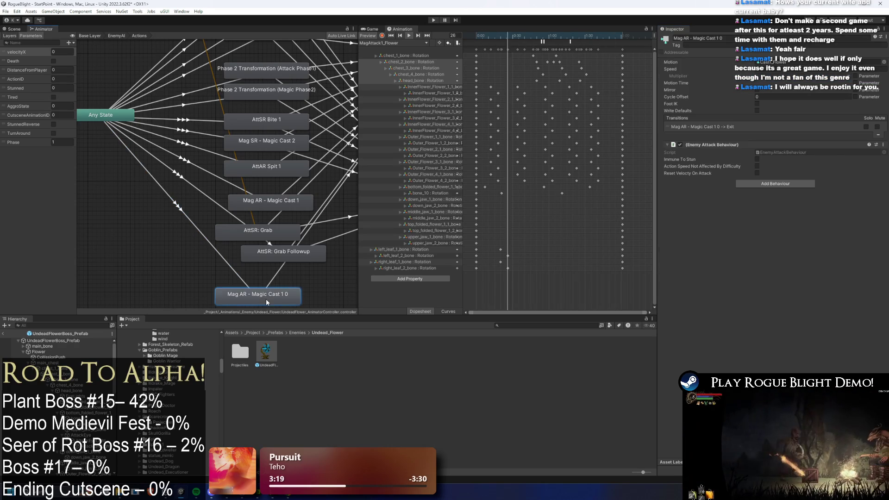
Step: Assign the MagAttack1_Flower clip as the duplicated state's Motion
click(884, 62)
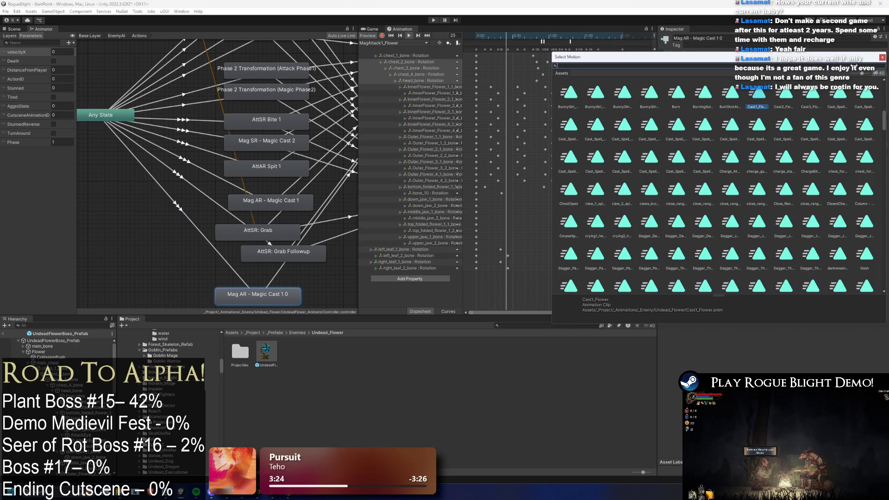
click(882, 57)
click(378, 43)
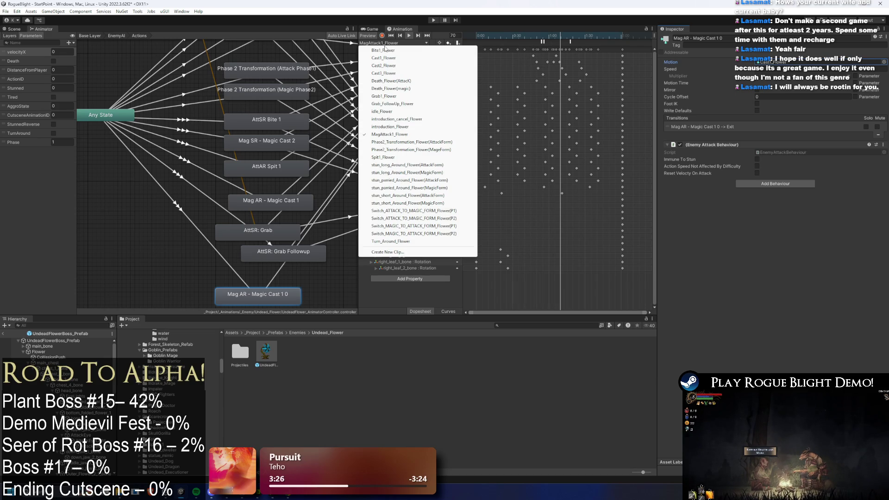
click(373, 273)
click(884, 62)
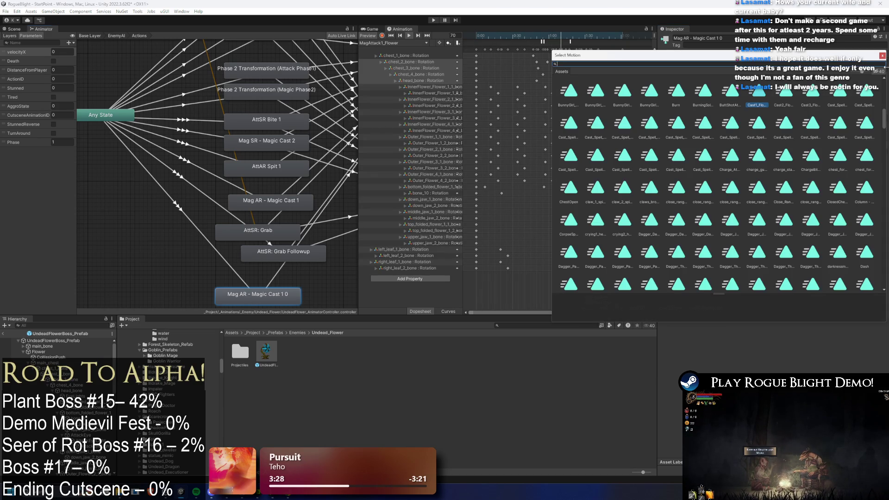
text(ag atta)
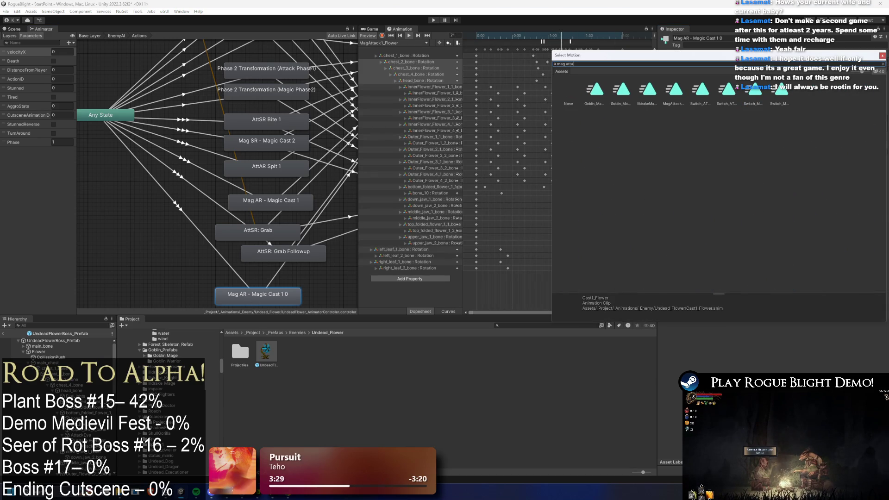
click(680, 90)
double_click(679, 91)
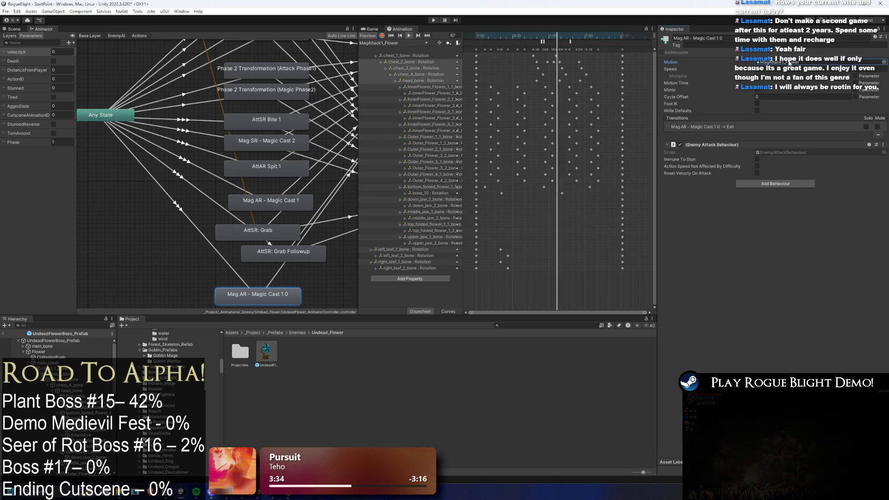
click(535, 351)
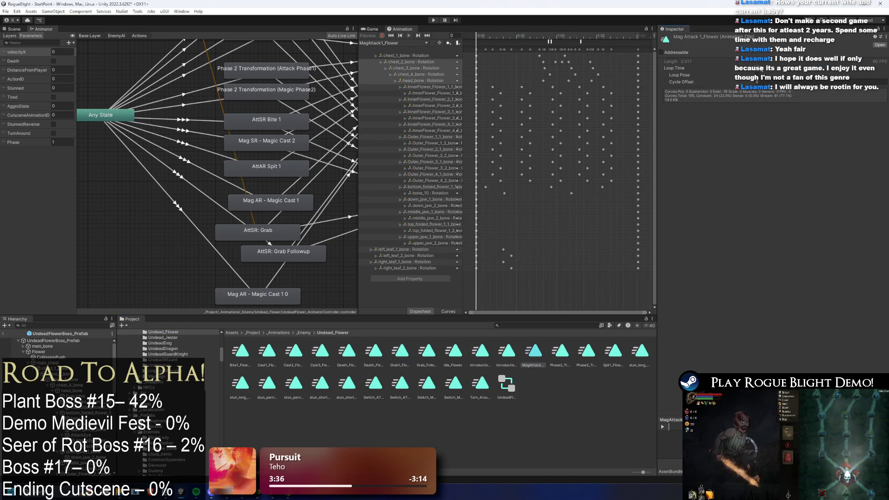
Step: Rename the Mag AR - Magic Cast 1 0 state to 'Mag SR - Attack1'
drag(283, 295, 283, 291)
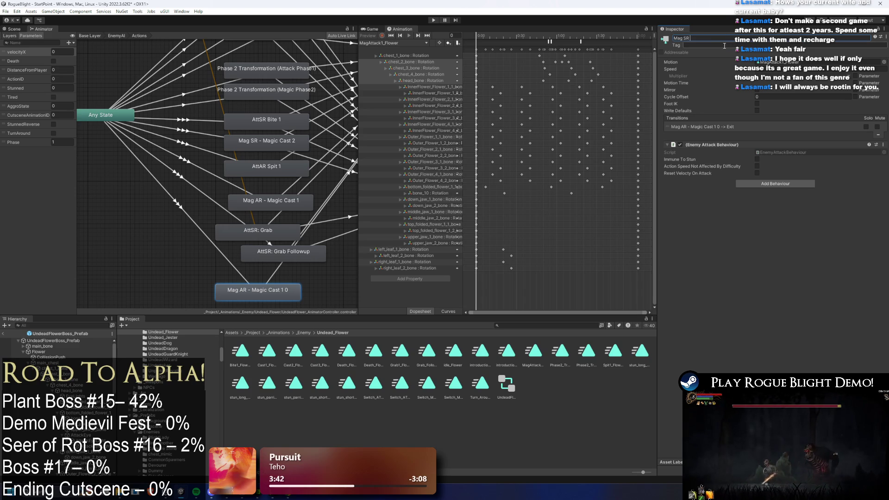
text(M)
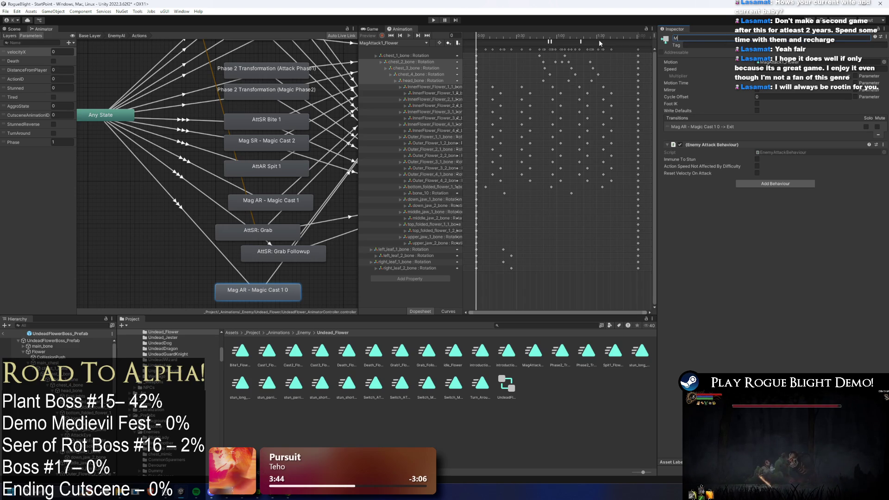
text(ag SR - At)
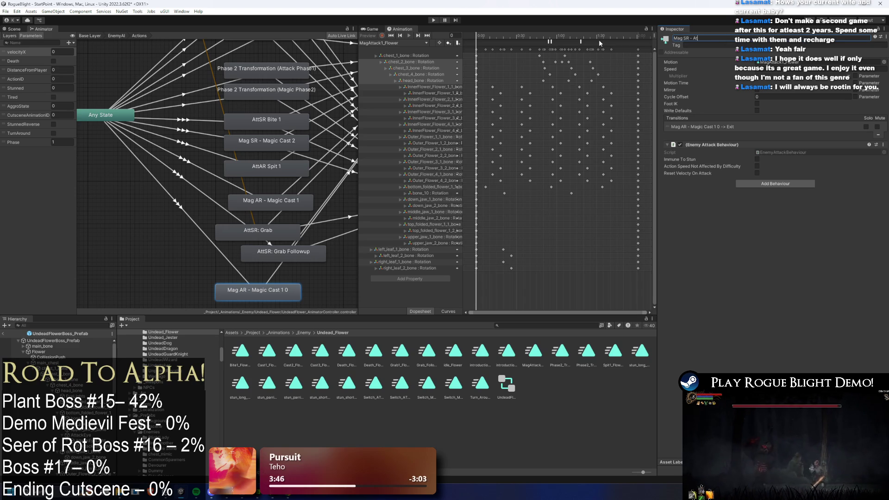
text(tack1)
key(Return)
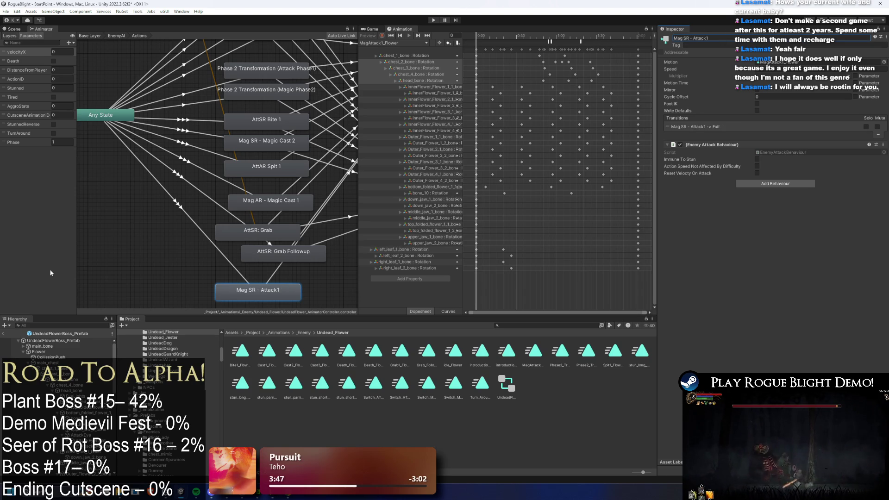
click(187, 181)
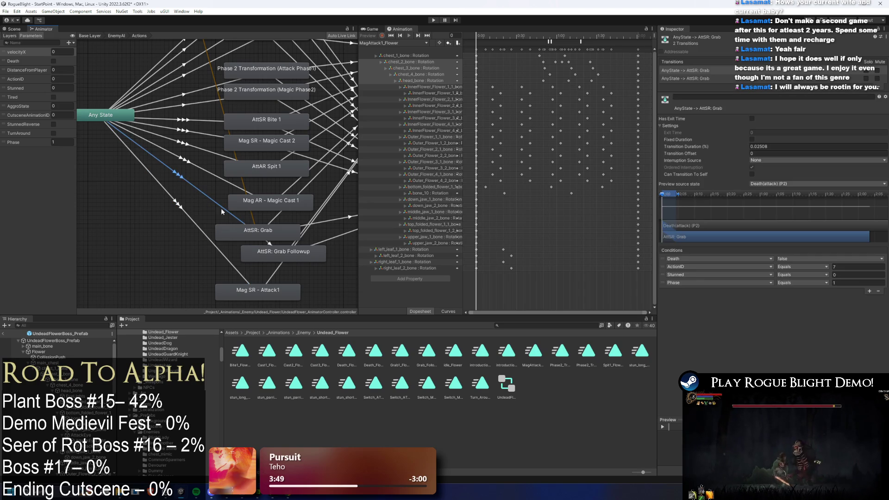
Step: Check the AttSR: Grab state and its Grab Followup transition, then expand the boss prefab's Enemy Action Controller
click(246, 230)
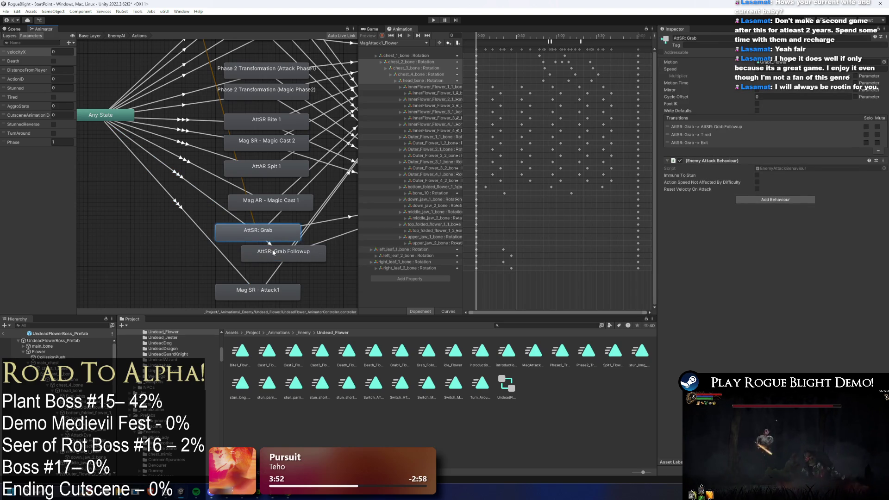
click(268, 246)
click(61, 341)
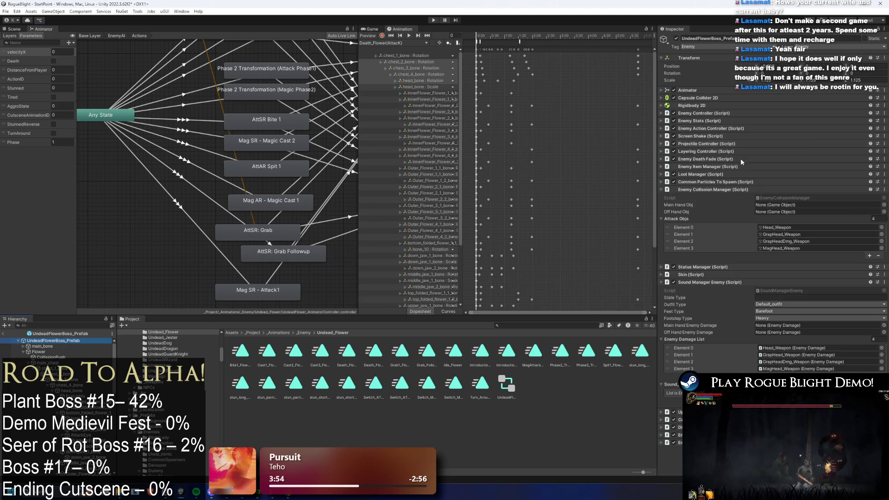
click(707, 190)
click(708, 211)
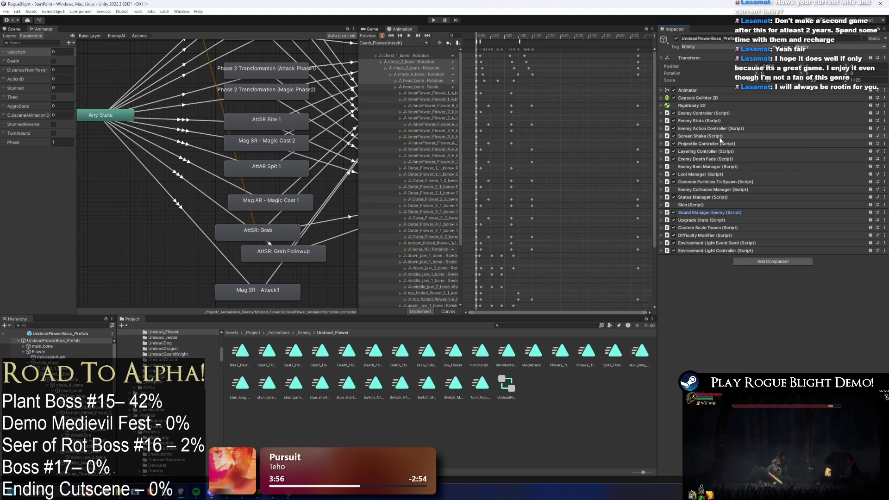
click(709, 128)
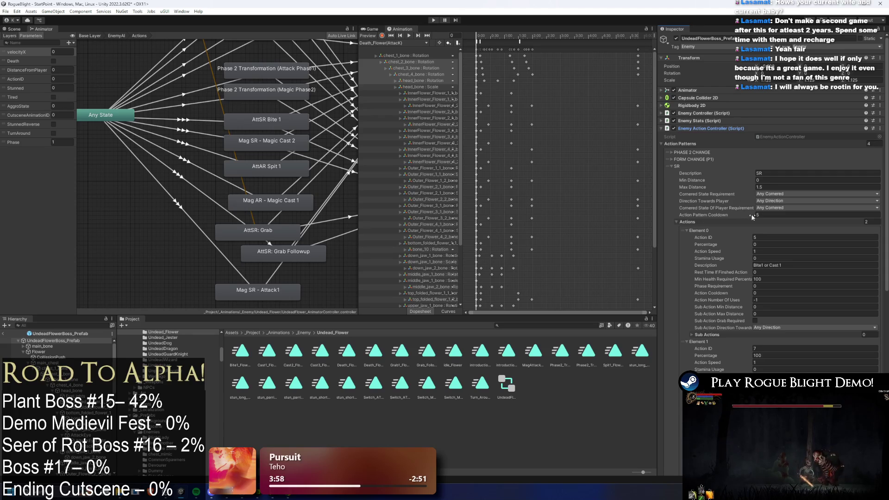
Step: Change the SR pattern's Element 1 Description to 'SR Grab or SR Mag Attack', then select Mag SR - Attack1
scroll(750, 216, down, 3)
scroll(741, 194, up, 3)
click(681, 166)
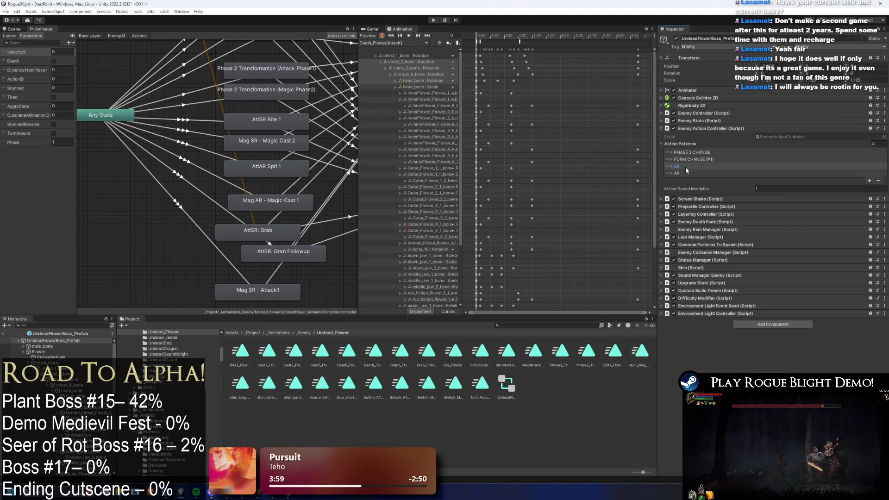
click(684, 167)
scroll(802, 213, down, 5)
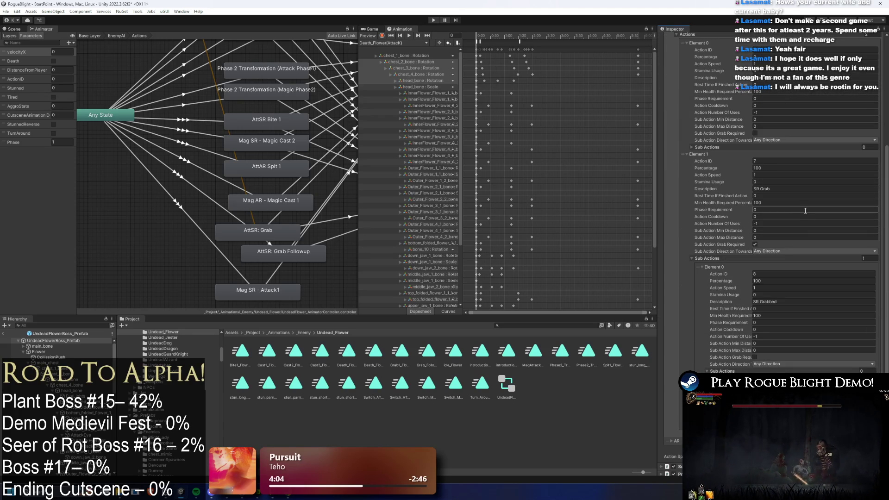
click(794, 189)
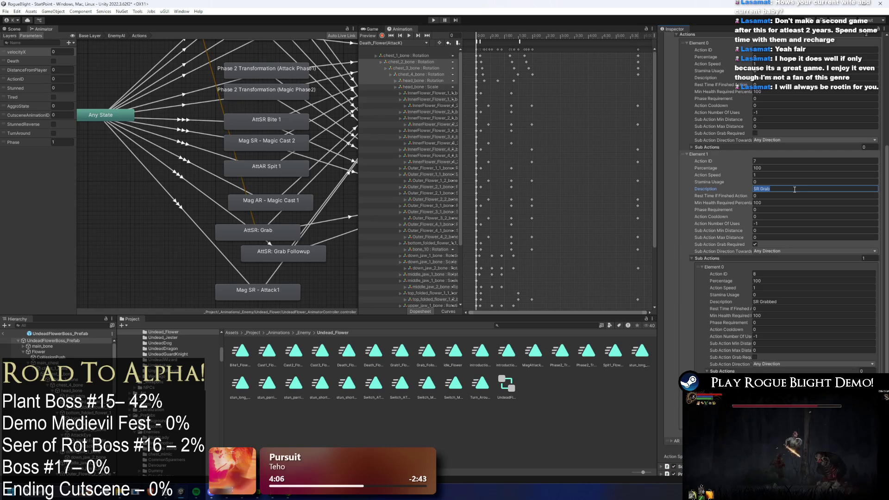
text( or SR Mag Attack)
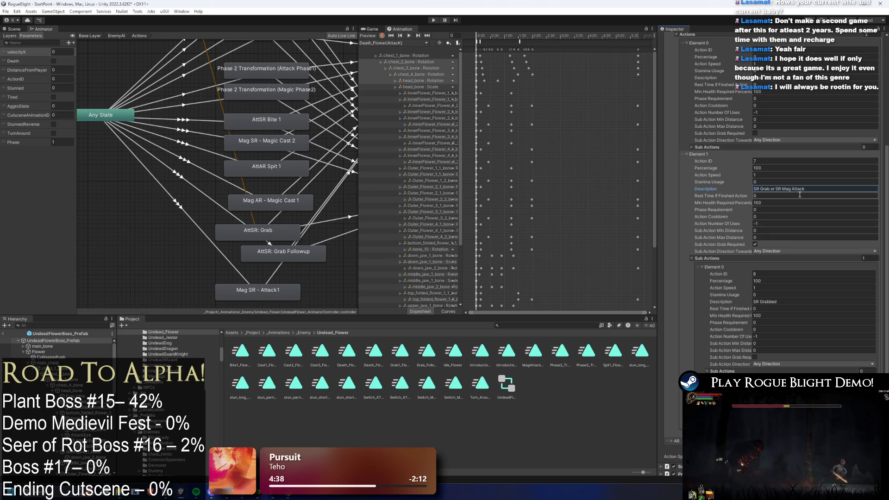
click(273, 293)
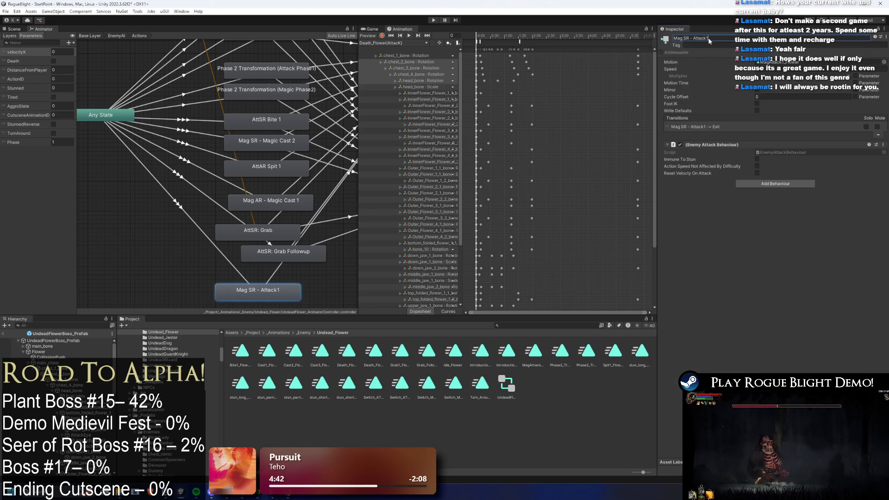
Step: Rename the Mag SR - Attack1 state to 'Mag SR - Attack'
key(BackSpace)
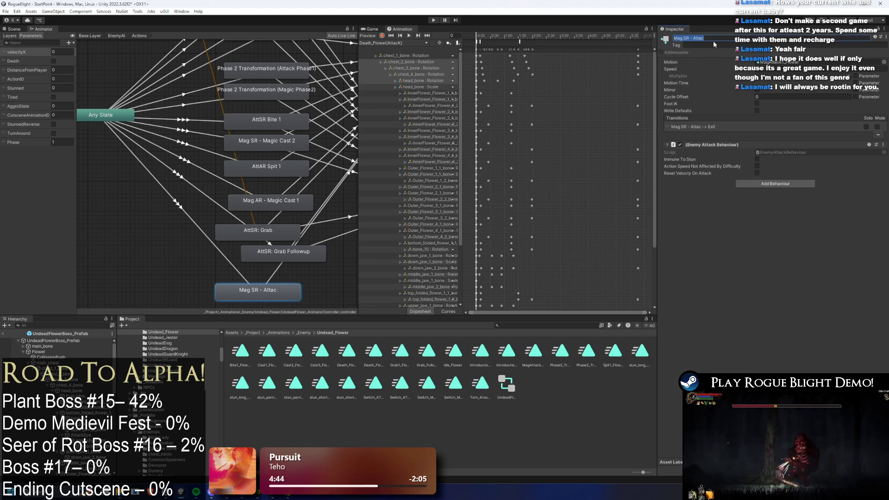
text(k)
key(Return)
Step: Set both FORM CHANGE (P1) action percentages to 100 and cooldown to 5, then enter Play mode
click(53, 340)
scroll(821, 224, down, 5)
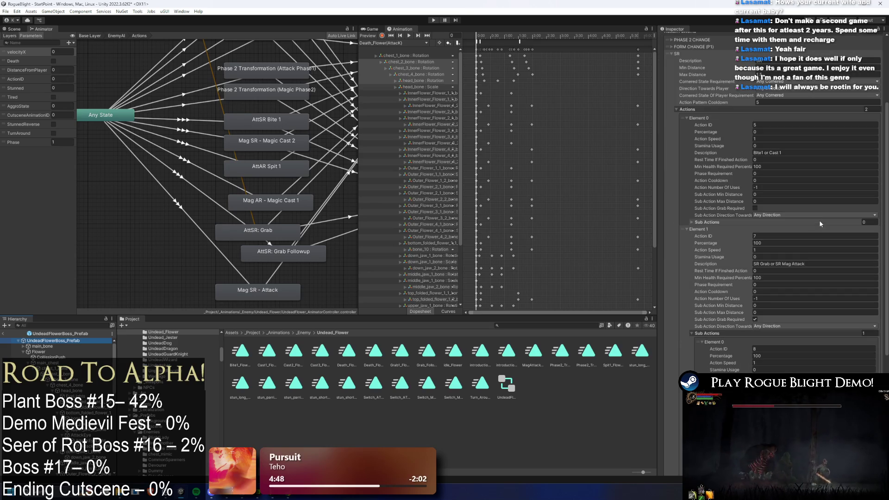
scroll(741, 185, up, 10)
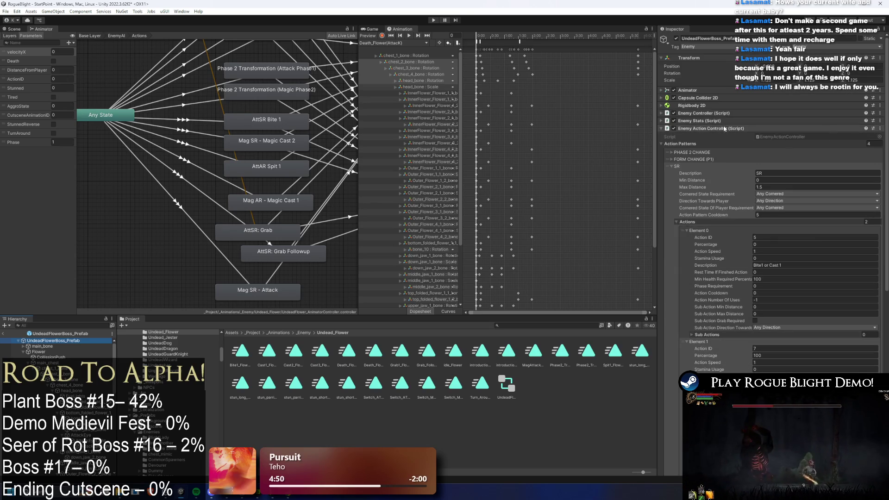
click(691, 167)
click(705, 160)
scroll(760, 148, down, 5)
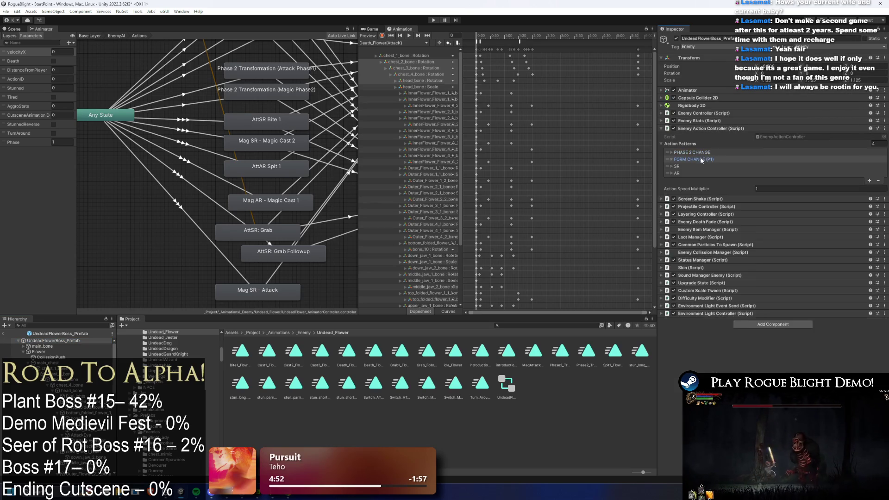
click(766, 145)
text(1)
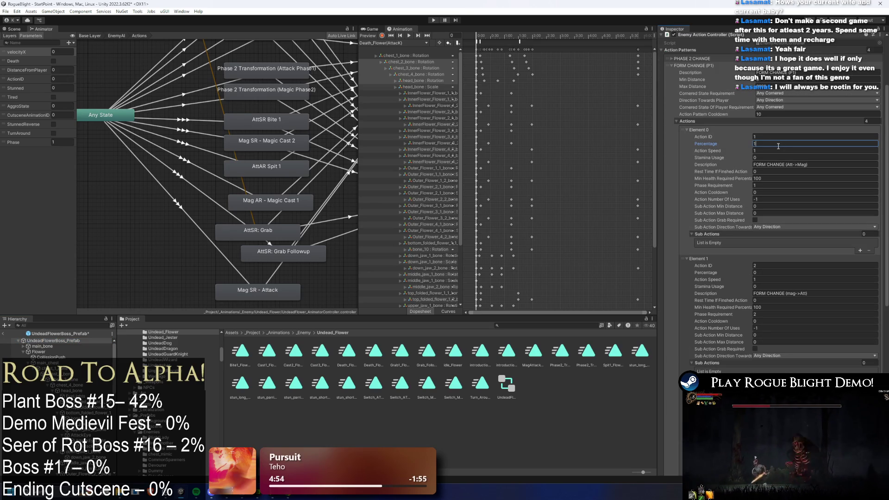
text(00)
click(791, 273)
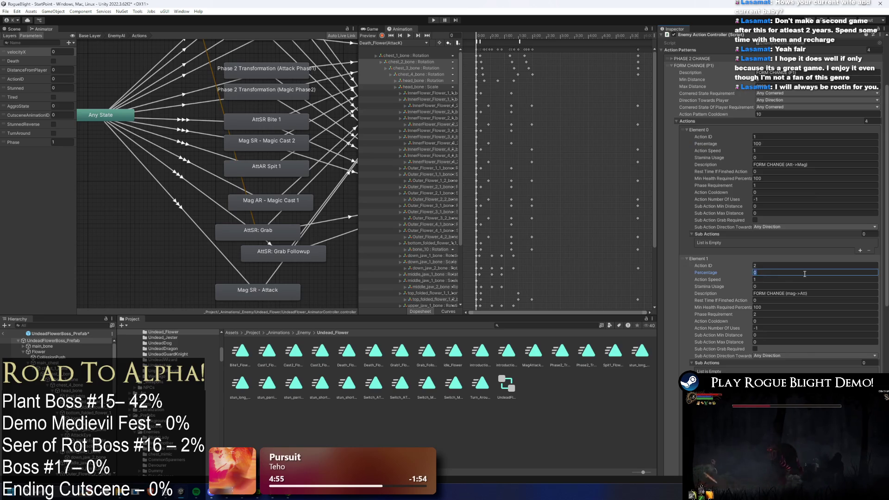
text(100)
scroll(791, 274, down, 4)
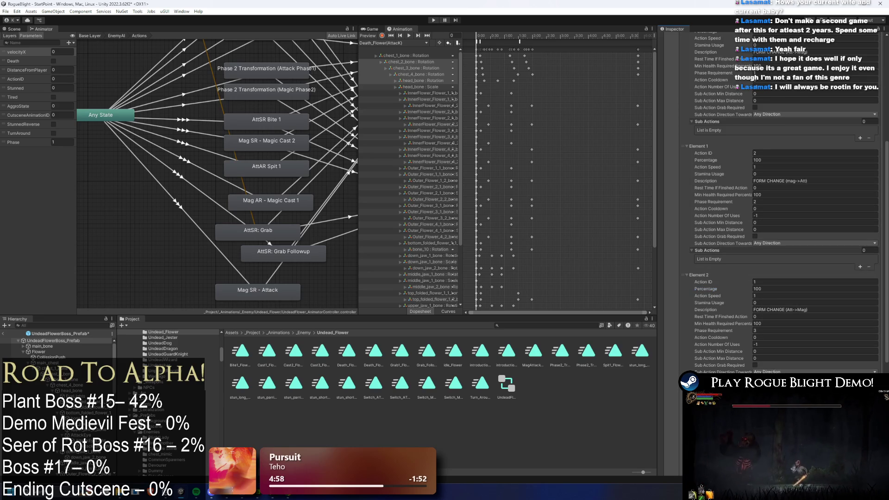
scroll(783, 185, up, 4)
click(774, 116)
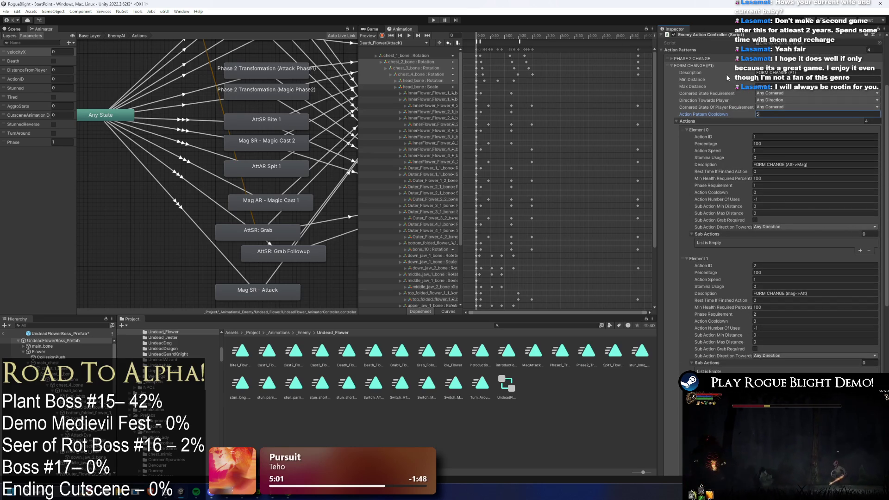
click(434, 22)
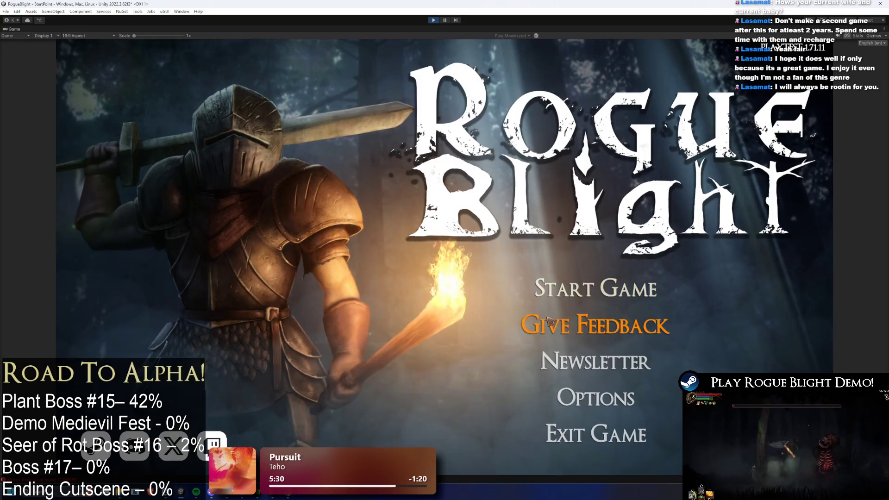
Step: Start a game on the first save slot and fight the flower boss, moving, striking and jumping
click(597, 292)
click(623, 242)
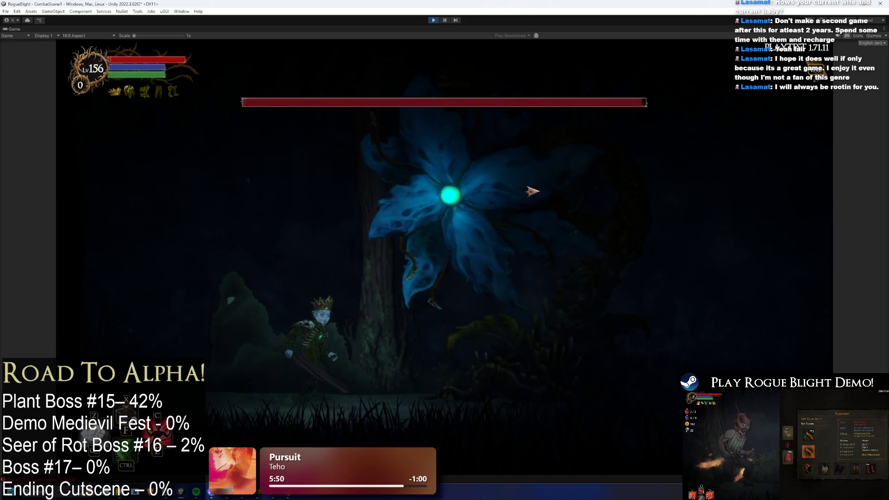
key(d)
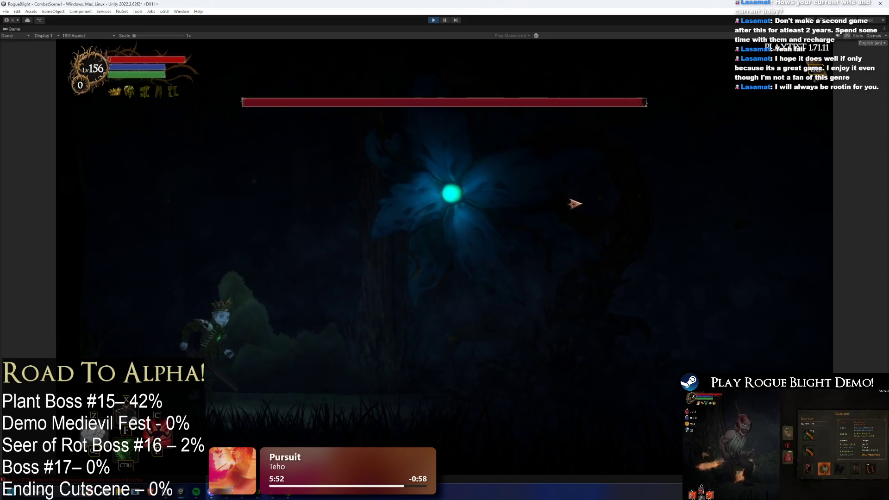
key(d)
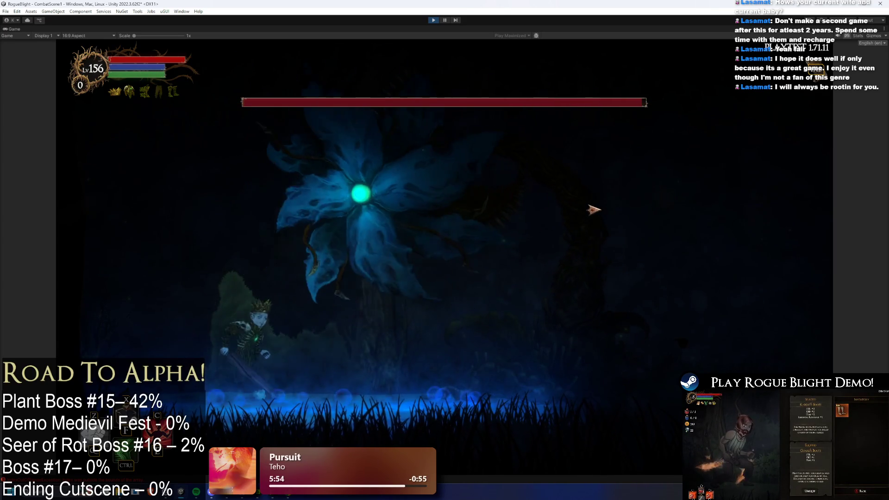
key(a)
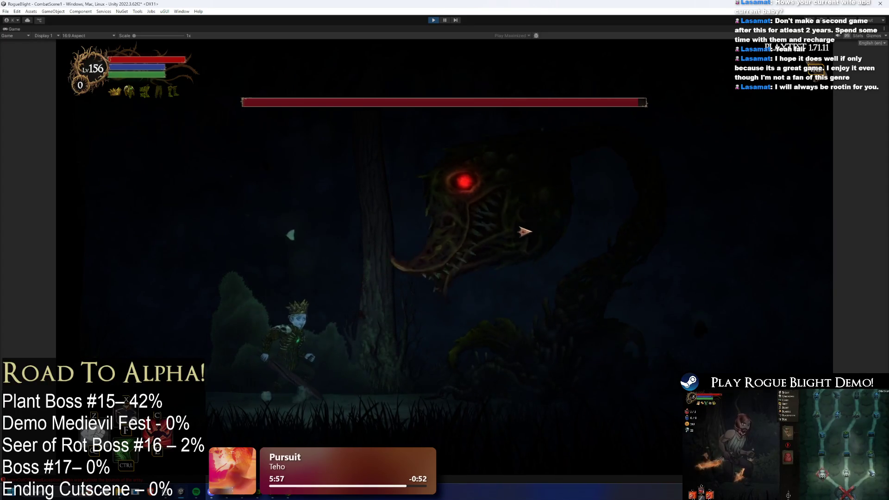
key(space)
key(d)
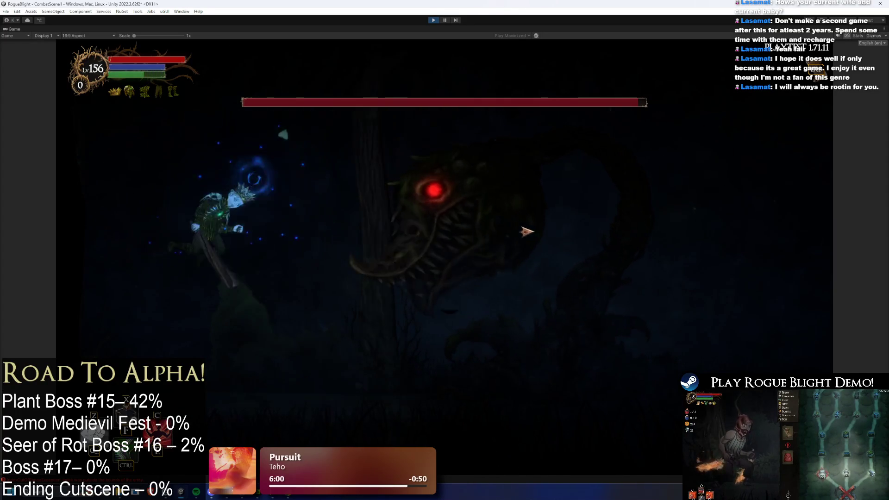
key(d)
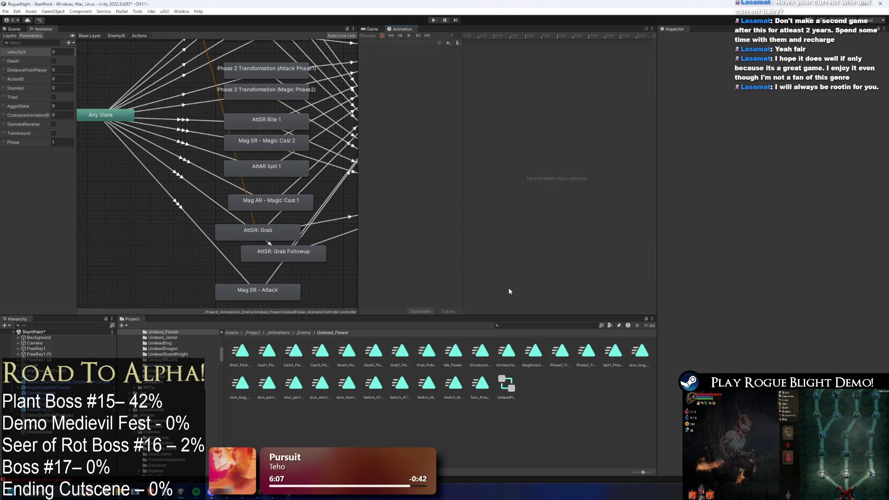
Step: Search for 'undefa', open the Undead Flower boss prefab, and switch to the MagAttack1_Flower clip
click(535, 328)
text(unde)
text(fa)
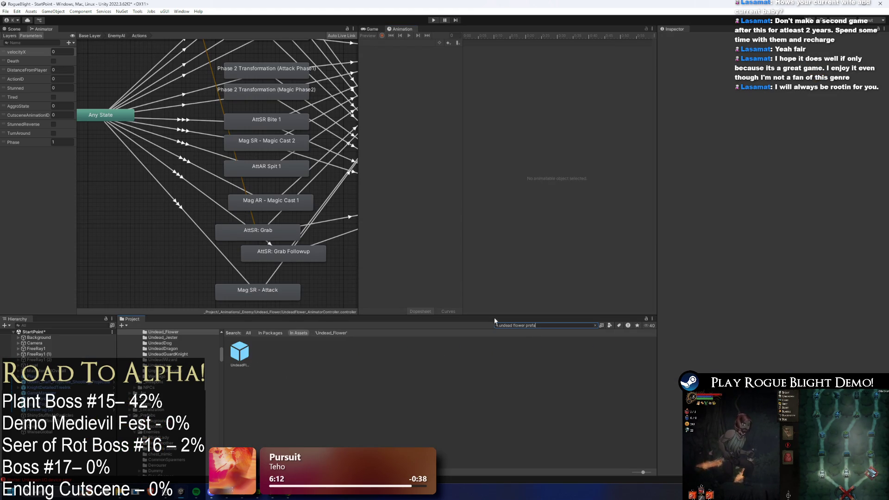
double_click(239, 359)
click(401, 42)
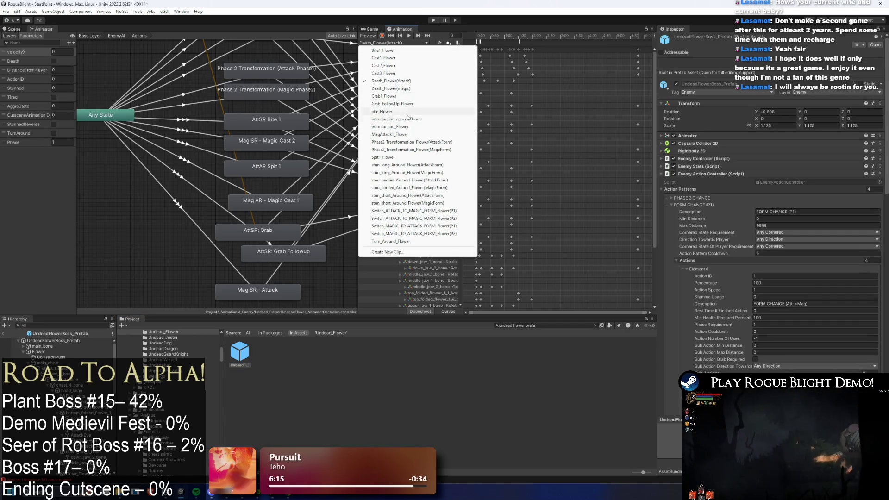
click(404, 134)
Step: Inspect the clip's animation events: EnableAttackCollision, the attack sound event, and the disable-collision event
click(550, 43)
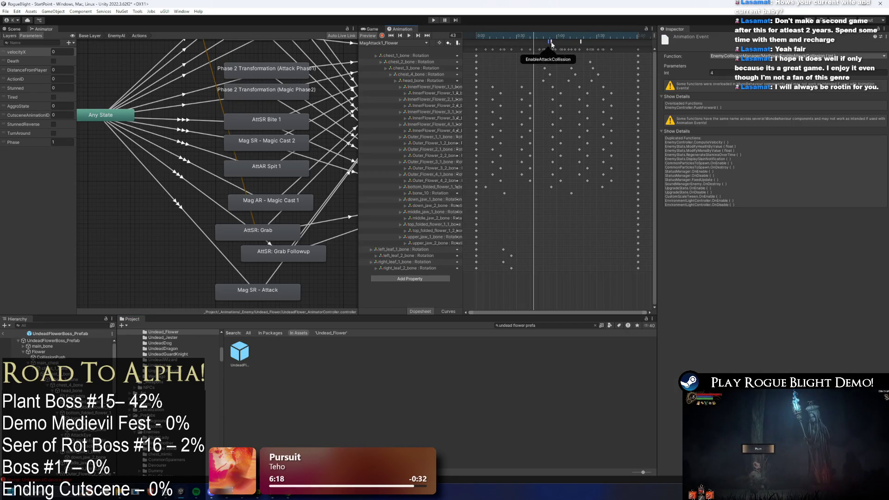
click(549, 42)
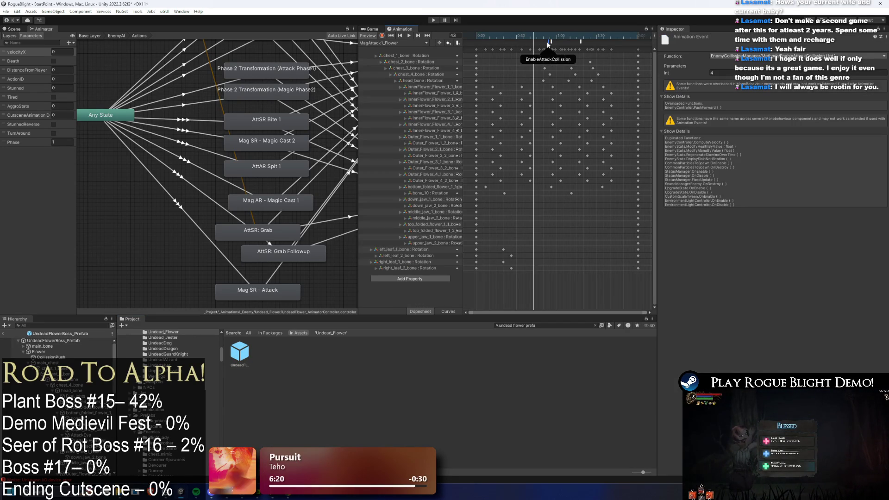
click(53, 340)
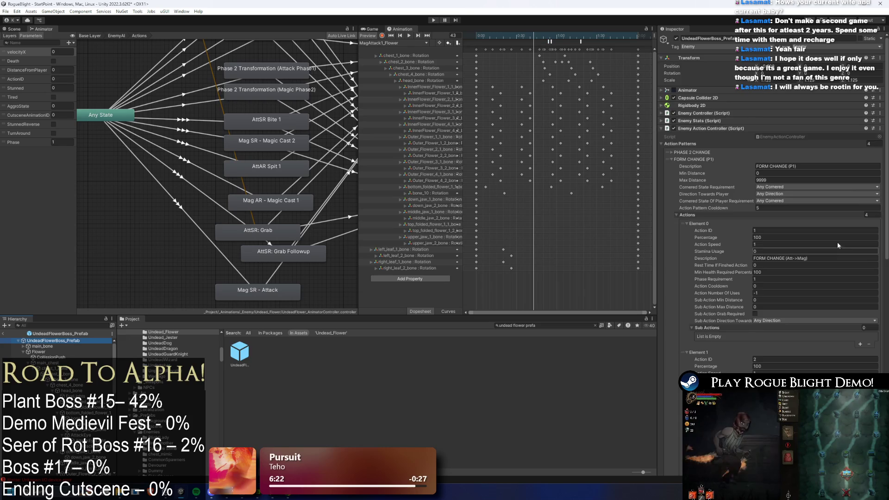
scroll(842, 243, down, 5)
scroll(842, 243, down, 5)
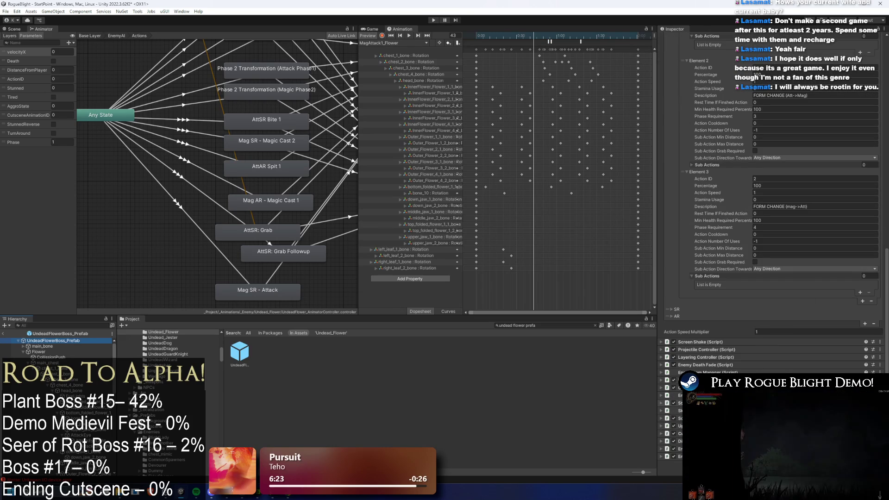
scroll(770, 185, down, 2)
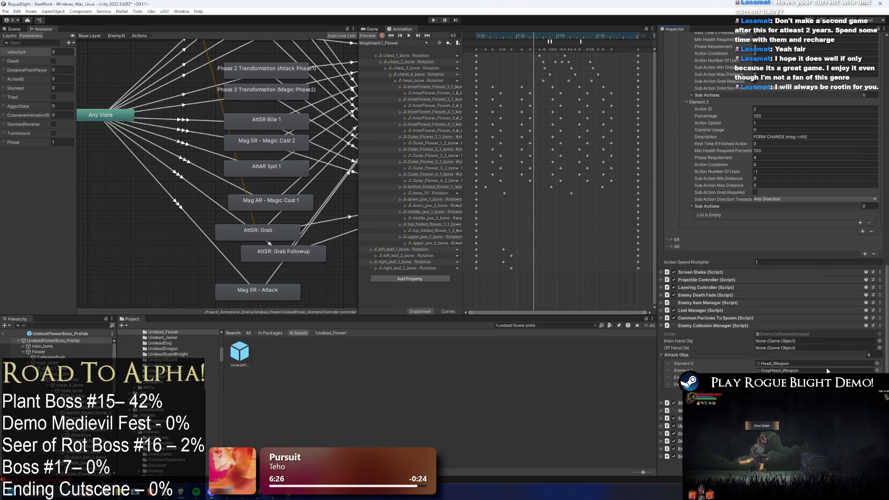
click(552, 41)
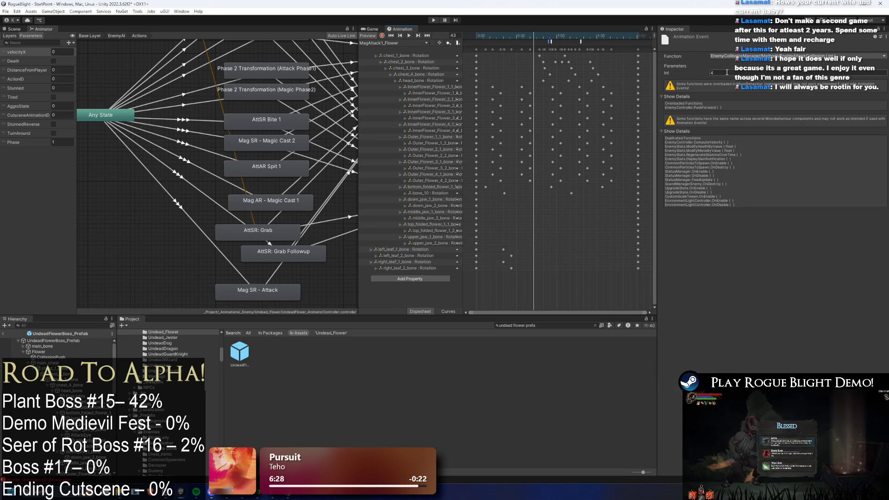
click(549, 42)
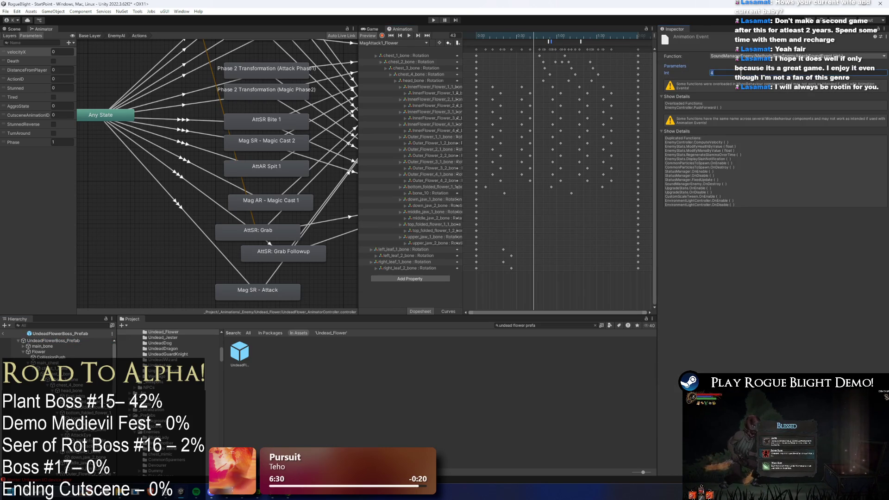
click(580, 42)
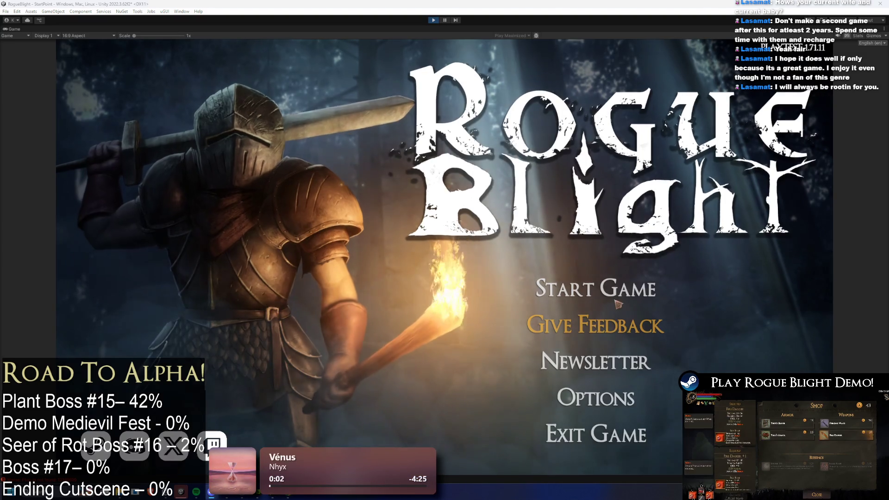
Step: Start the game on the first save slot and fight the flower boss
click(616, 301)
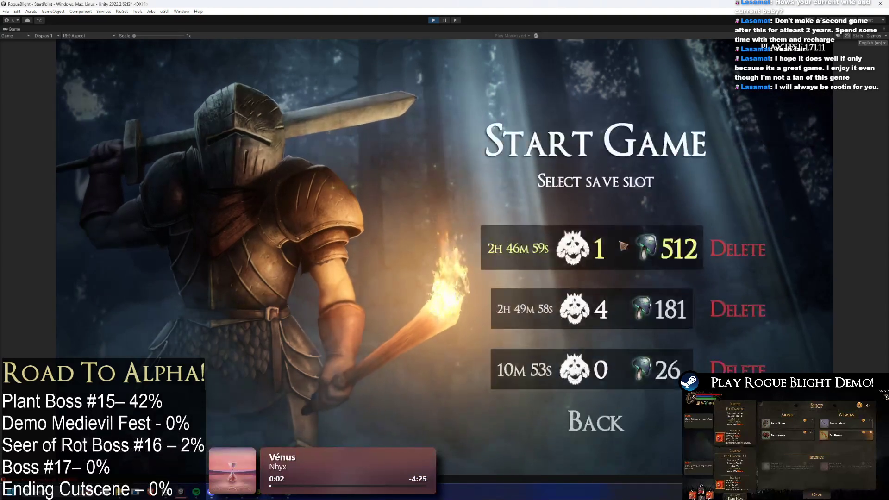
click(627, 244)
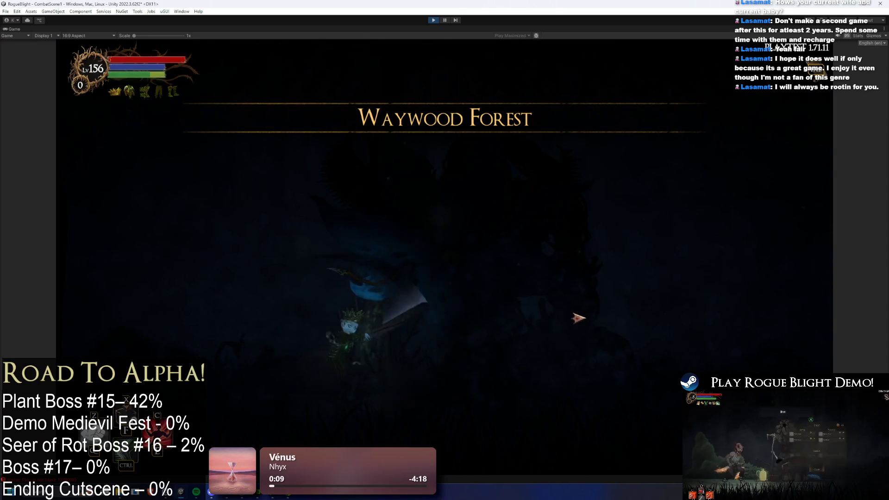
click(576, 293)
key(d)
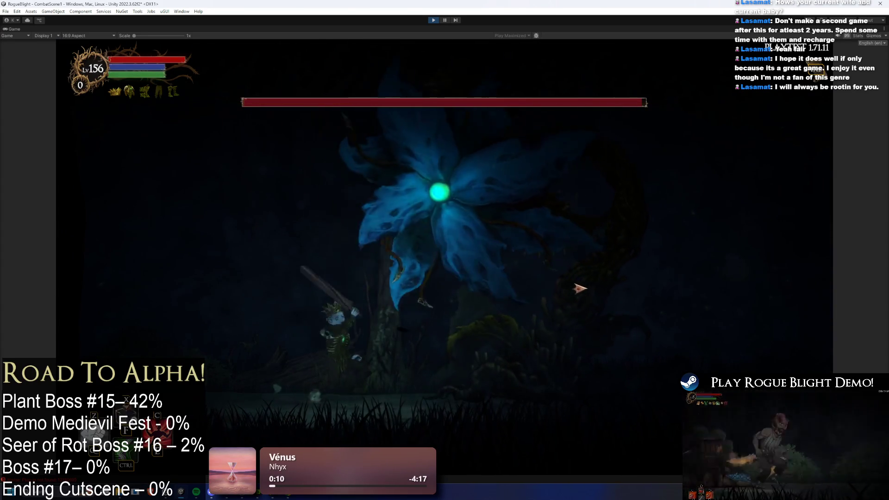
key(a)
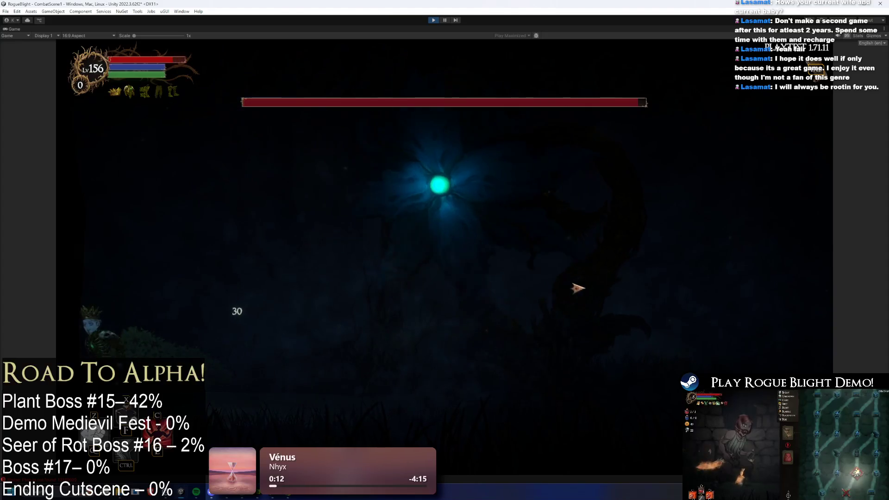
Step: Pause the game and open Options > Audio
key(Escape)
click(444, 155)
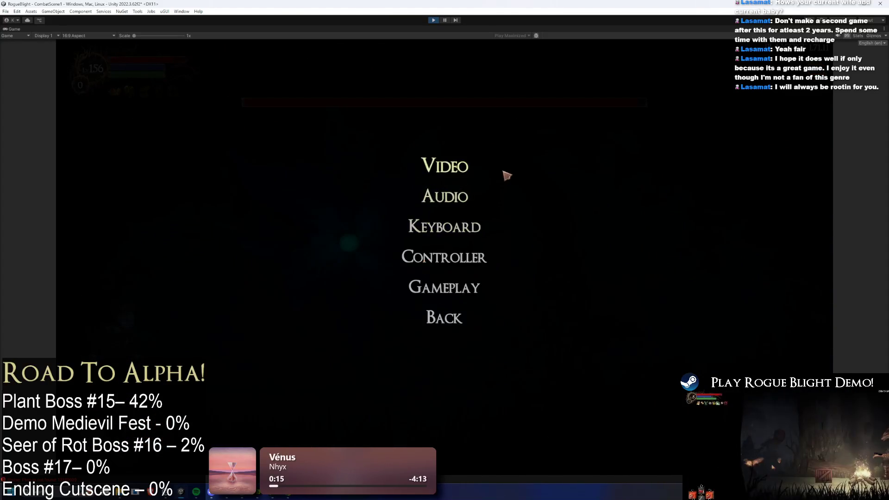
click(444, 194)
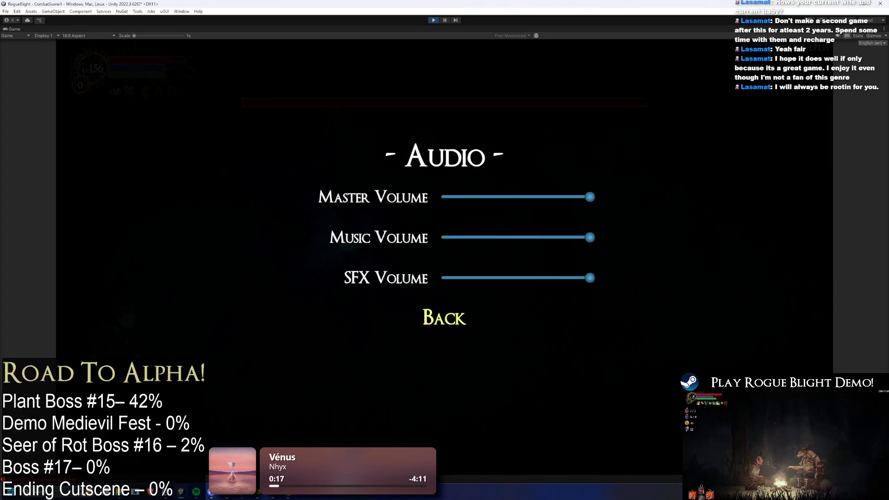
Step: Raise the Windows system volume to 27 and resume the boss fight from the Audio menu
key(super+i)
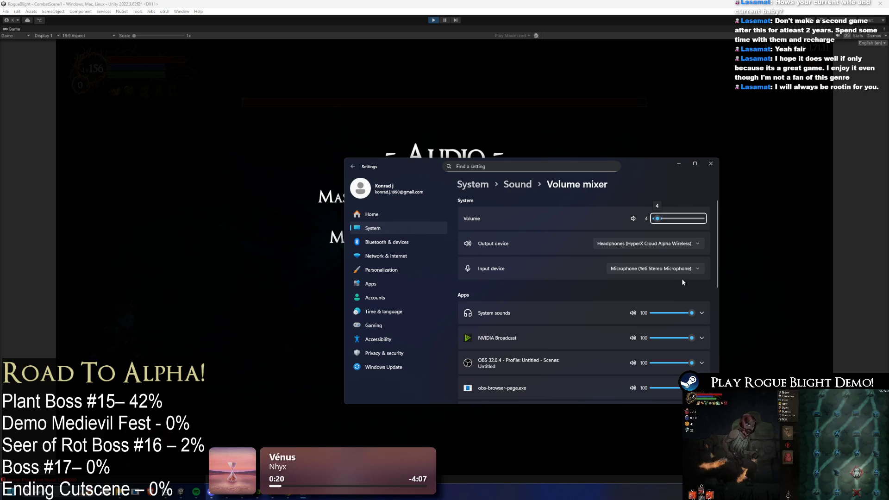
drag(660, 225, 668, 220)
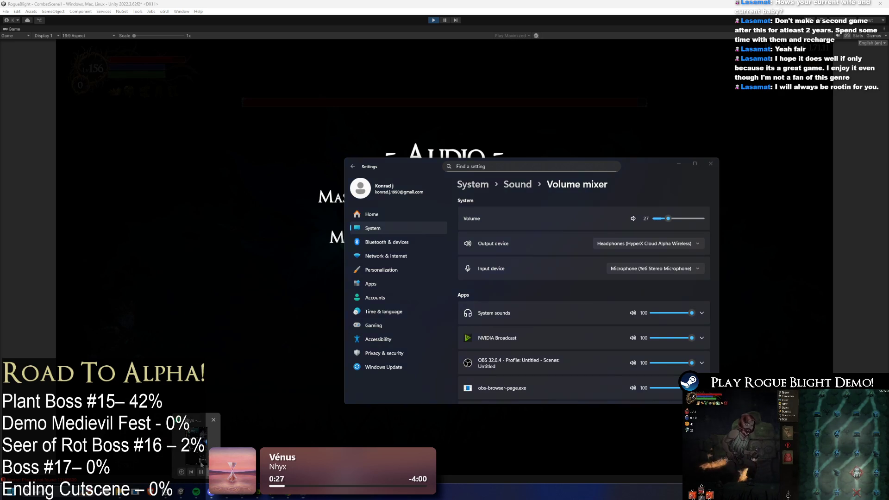
key(alt+Tab)
key(Escape)
Step: Fight the vine-form boss, slashing and dodging its blue swirl attack, then pause the game
key(d)
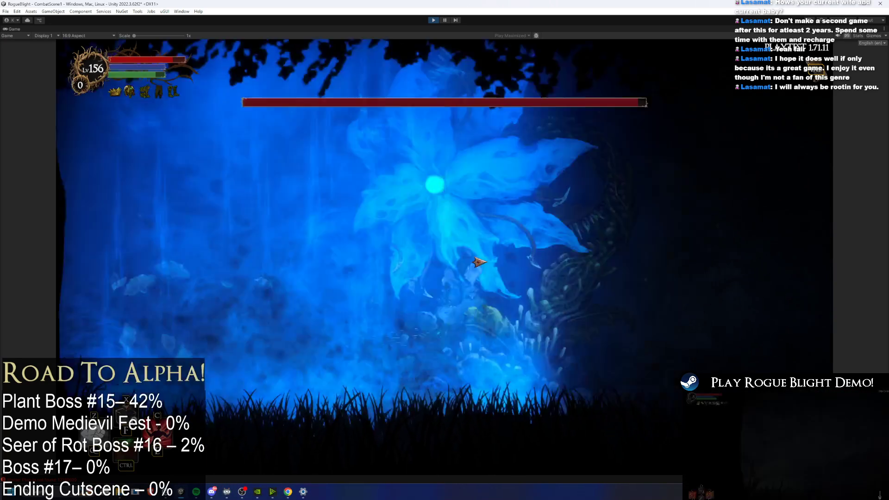
click(324, 364)
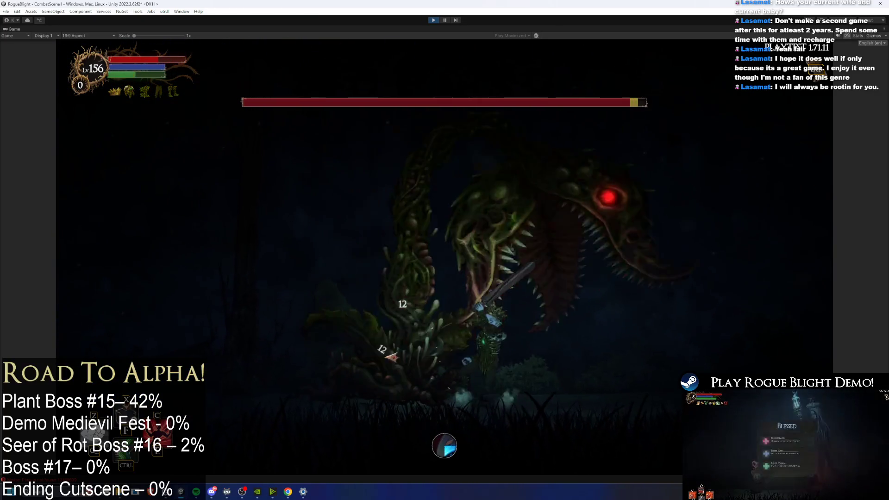
key(a)
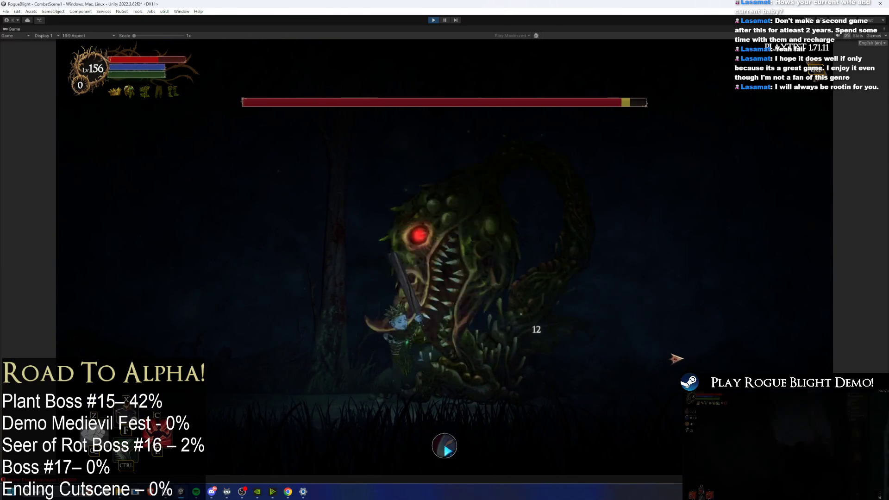
key(a)
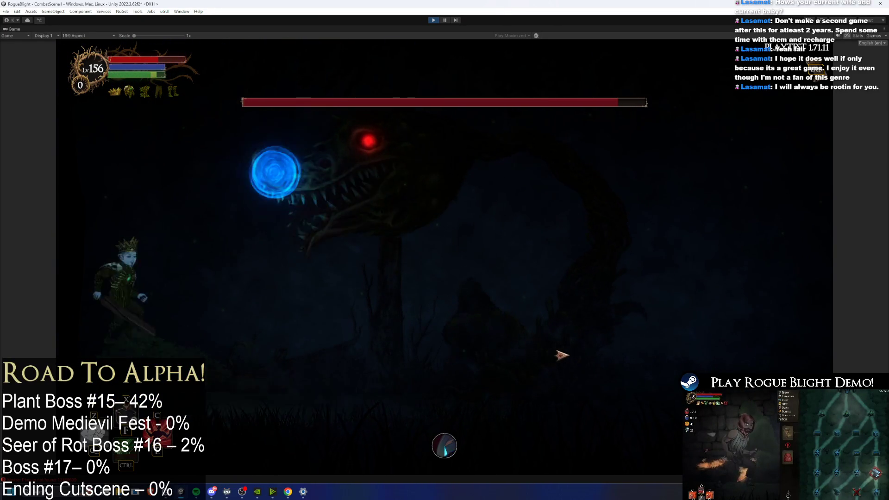
key(d)
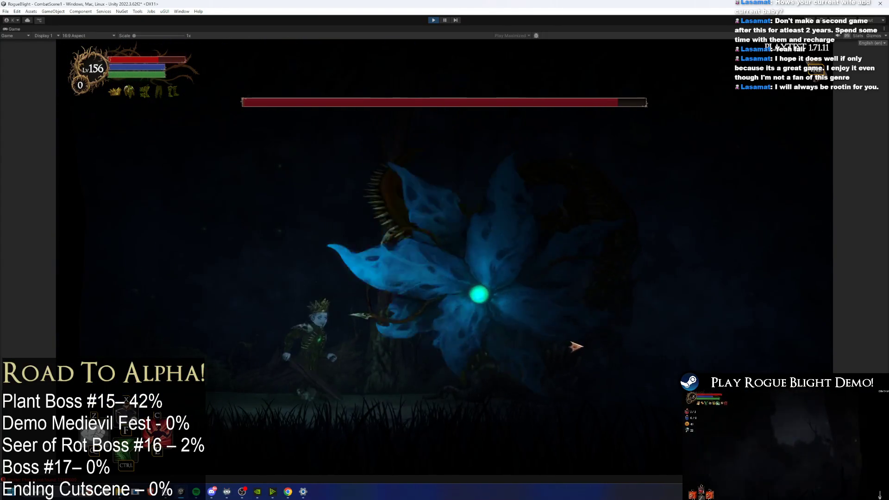
key(d)
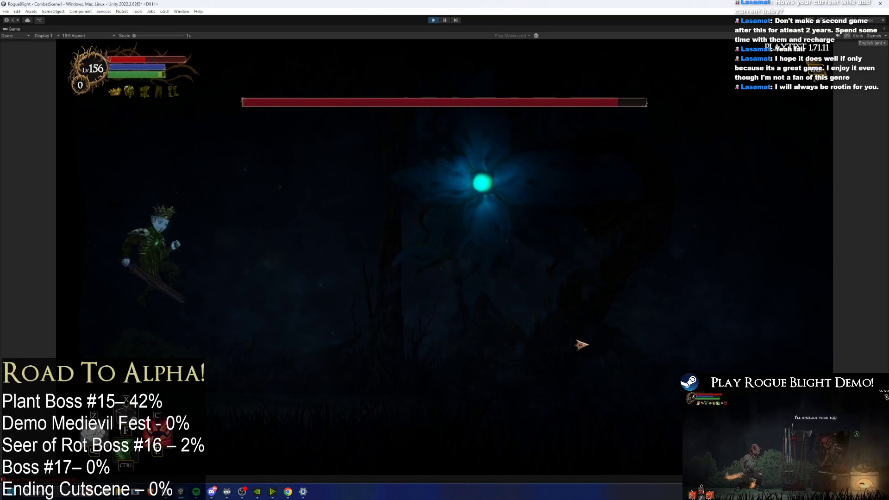
key(d)
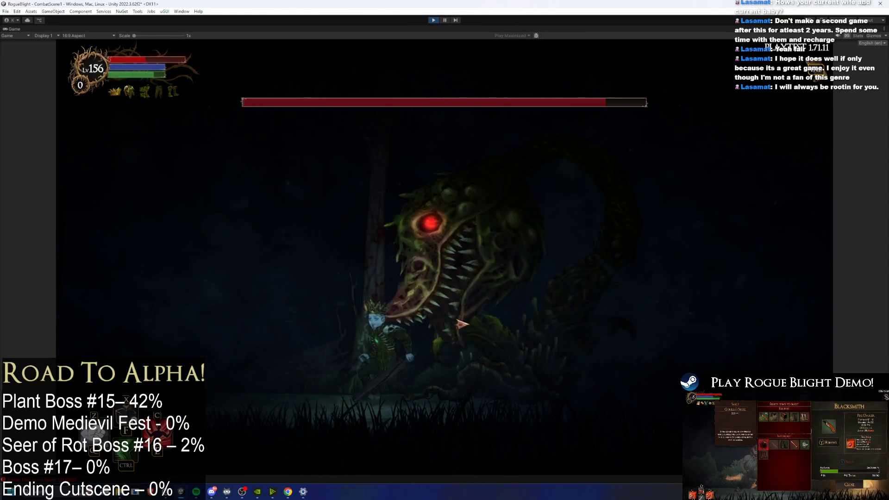
key(Escape)
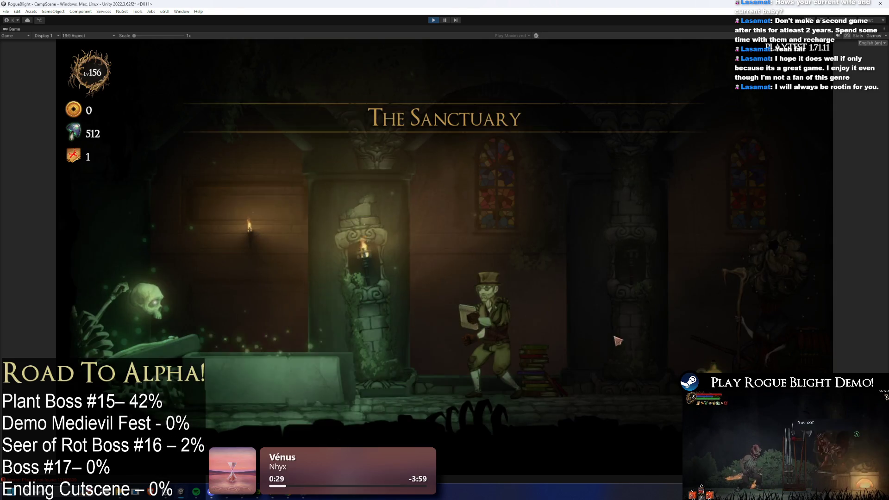
Step: Travel to a map through the Cartographer and take the Wooden Sword starting weapon
key(a)
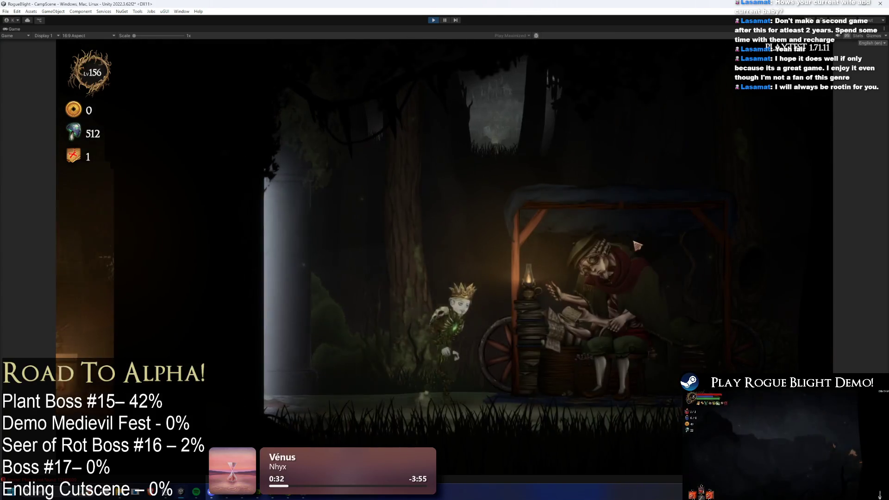
click(607, 89)
click(368, 176)
click(506, 241)
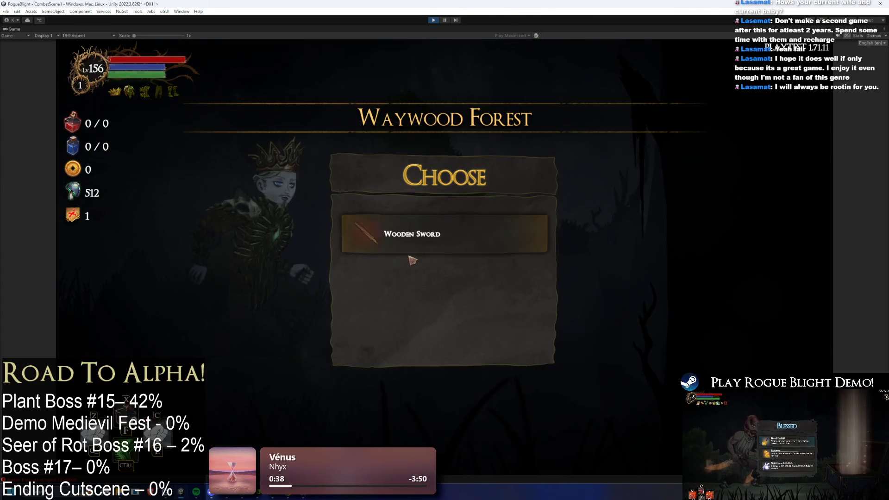
click(424, 233)
Step: Equip the Parrying Dagger in the right-hand weapon slot
key(Tab)
click(524, 210)
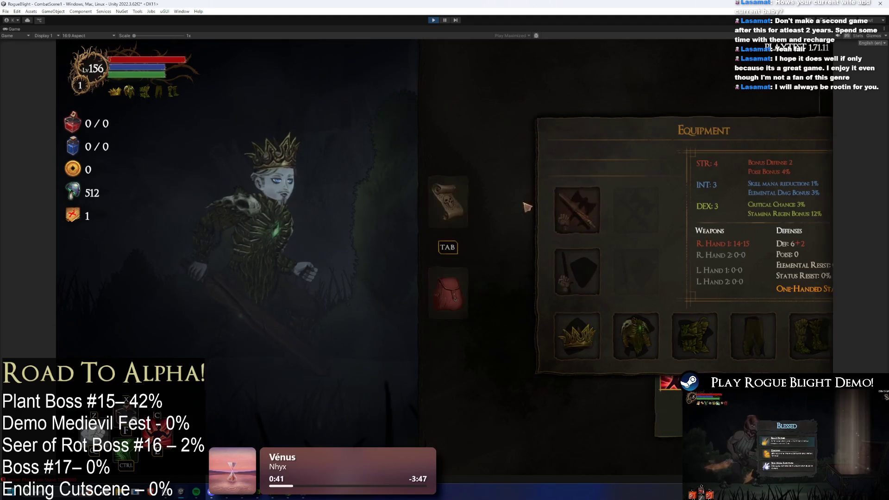
key(Escape)
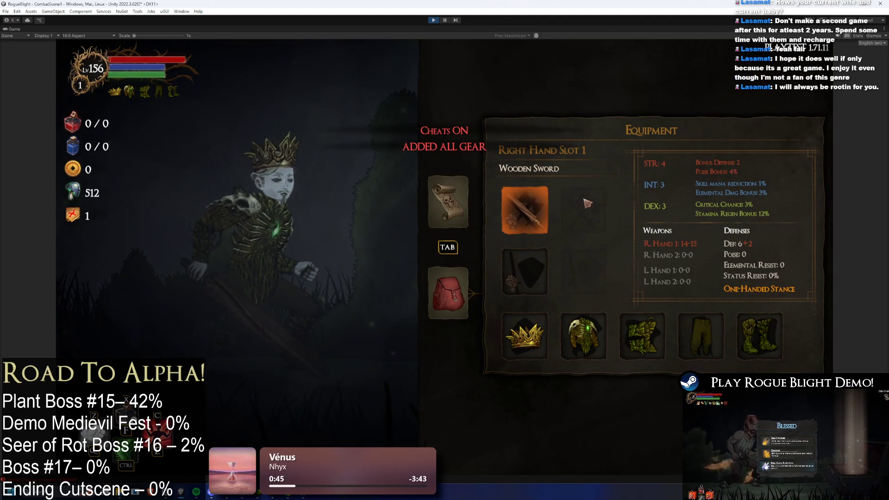
click(534, 216)
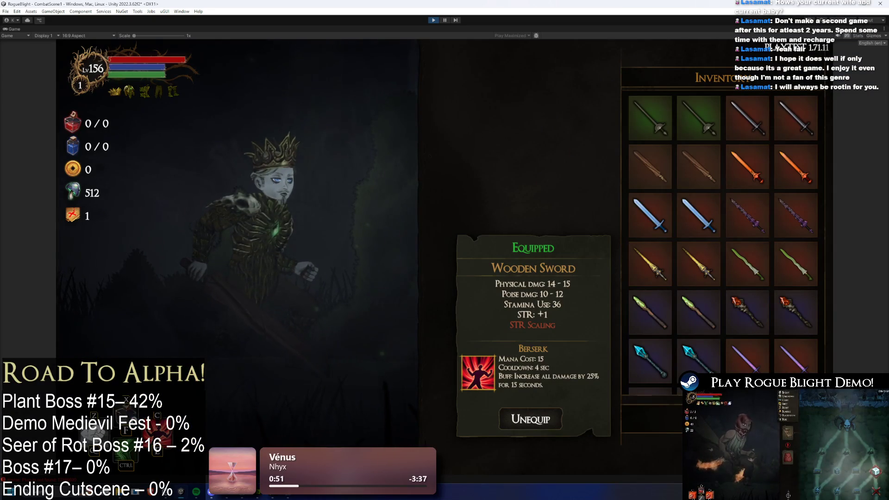
scroll(645, 324, down, 10)
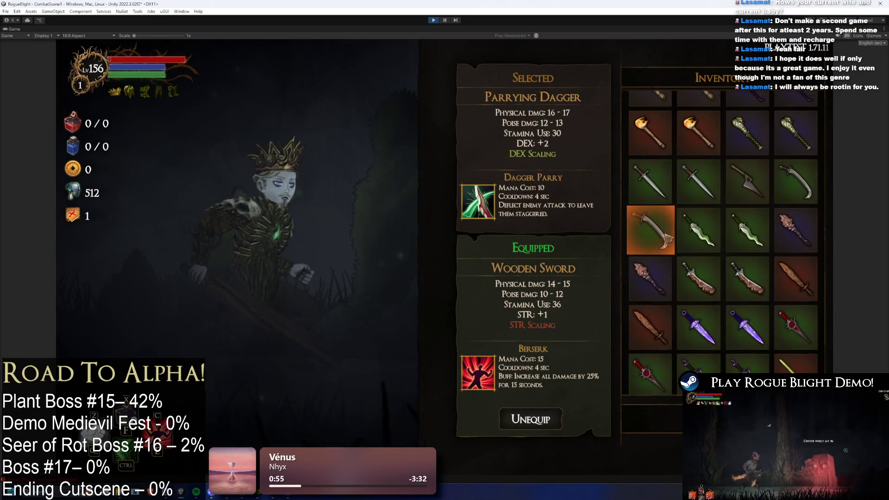
scroll(672, 208, down, 1)
click(653, 188)
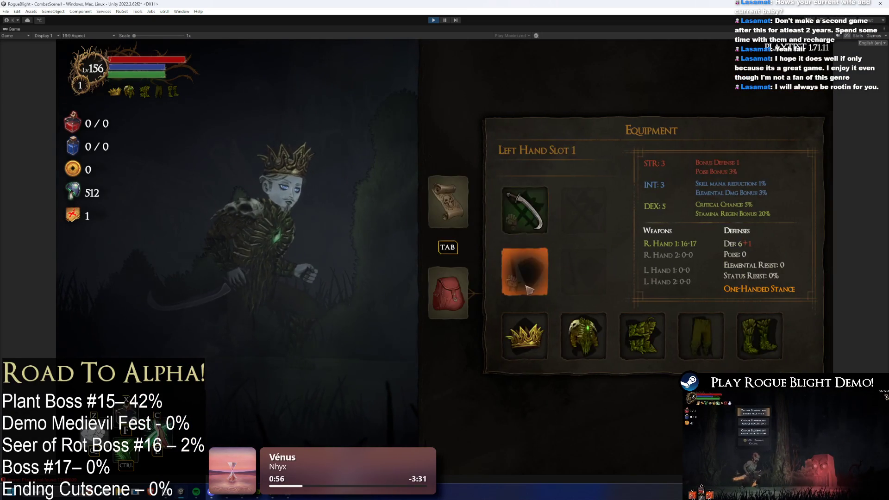
Step: Review the Parrying Dagger's stats, then close the inventory and map overlay
scroll(741, 208, up, 3)
scroll(753, 219, down, 5)
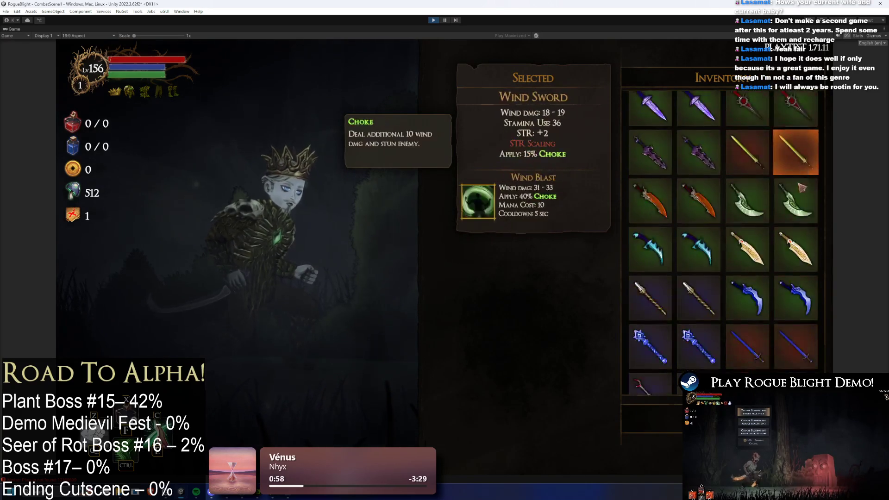
scroll(740, 287, up, 2)
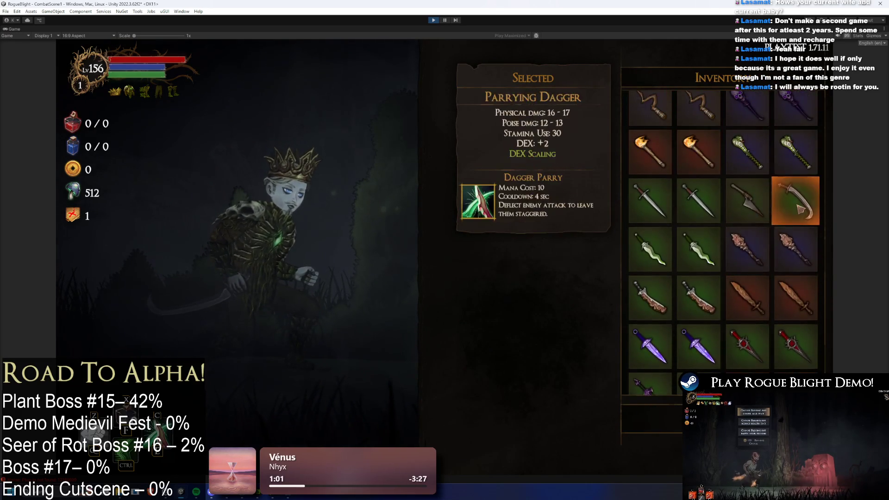
click(658, 287)
key(Tab)
key(Escape)
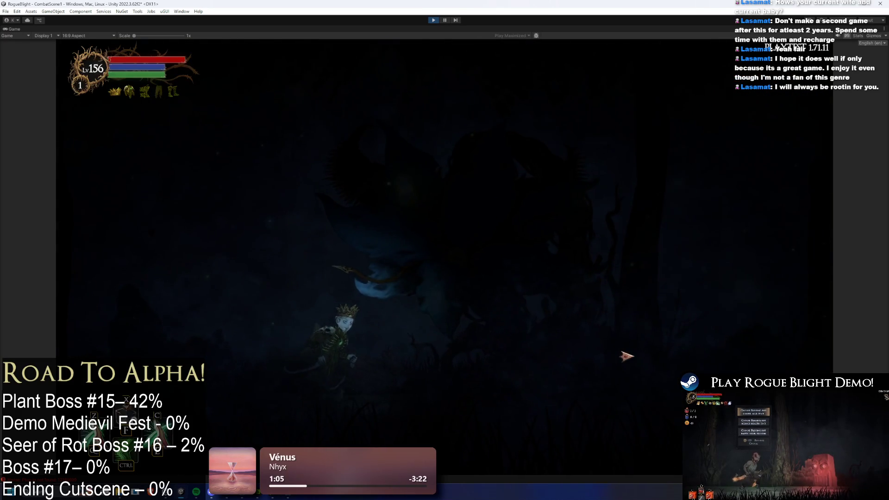
Step: Attack the flower boss, dodge its moves, and turn on cheats with F1 to restore health
click(550, 321)
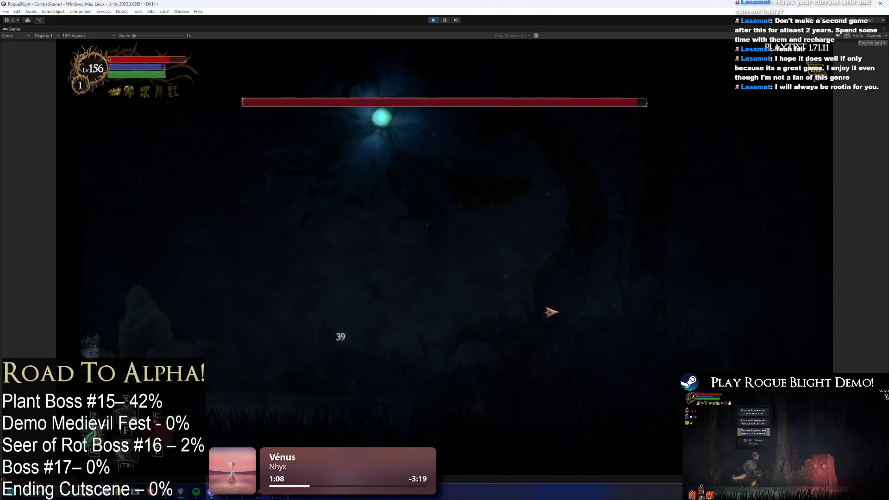
key(d)
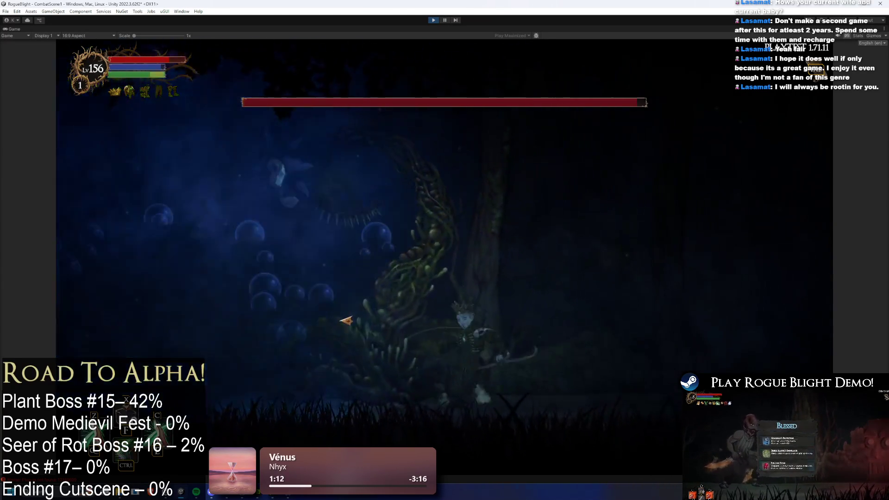
click(345, 320)
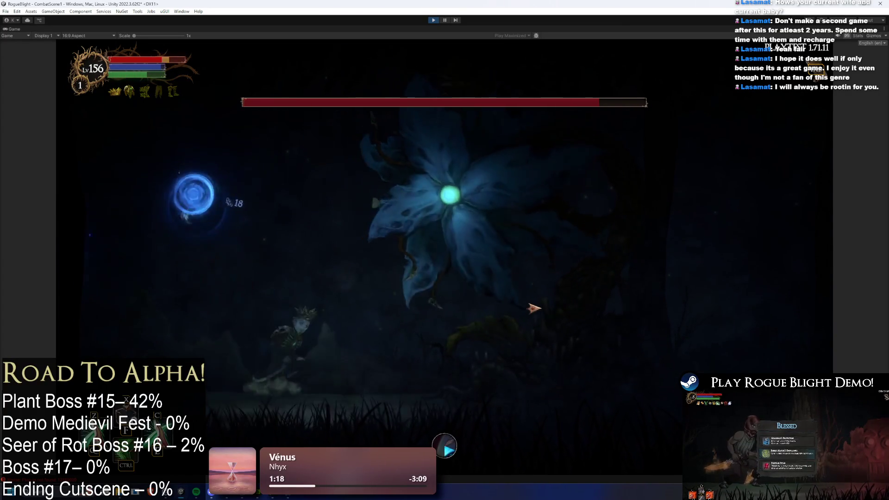
key(a)
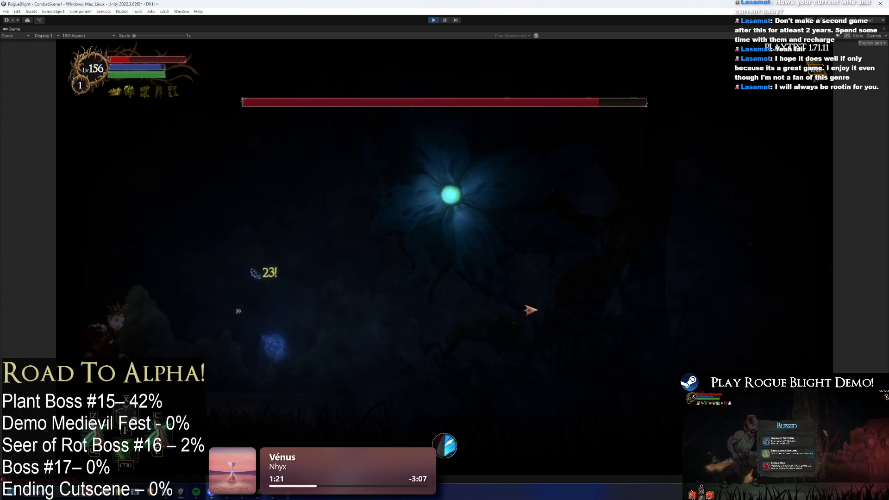
key(F1)
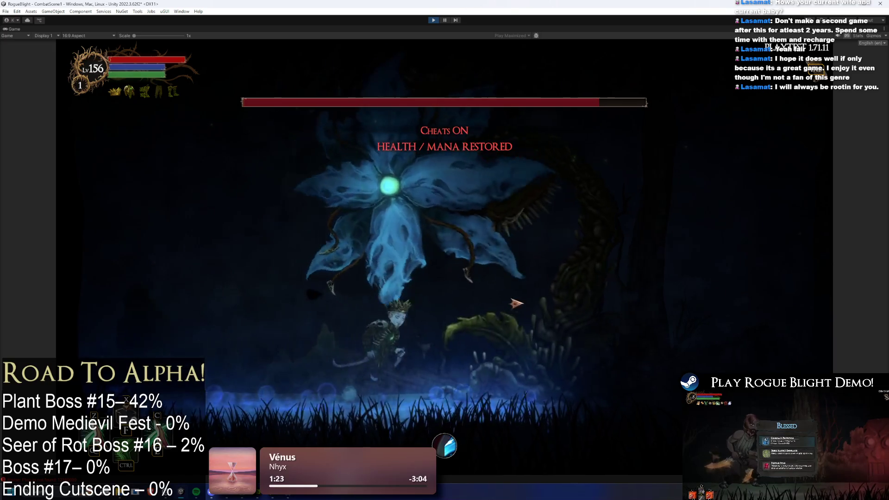
key(a)
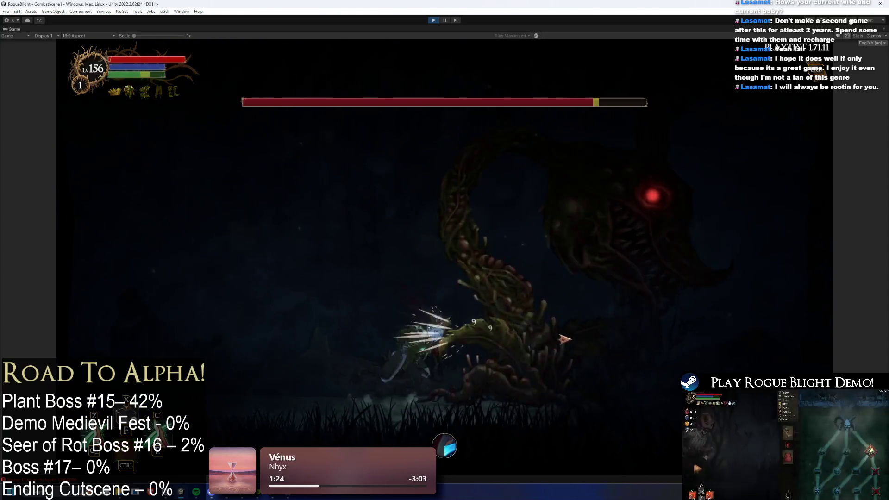
key(a)
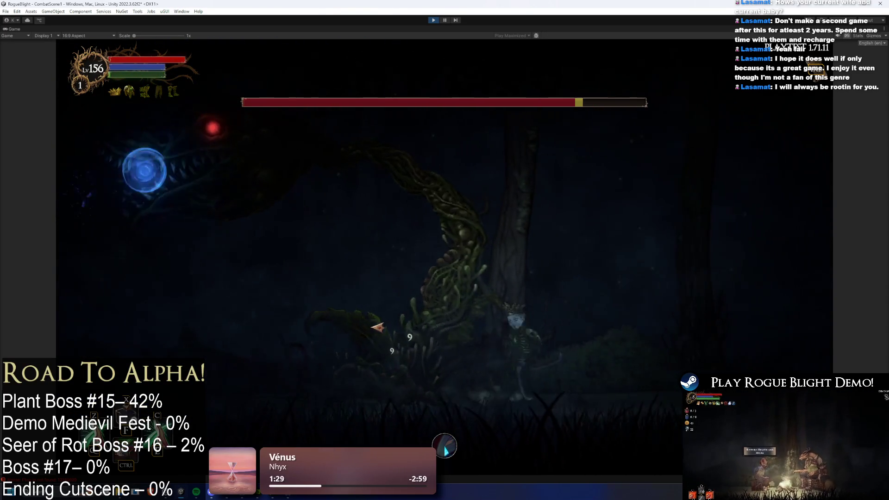
Step: Dash, jump and slash at the flower boss until its health bar drops to about 40%
key(d)
key(d)
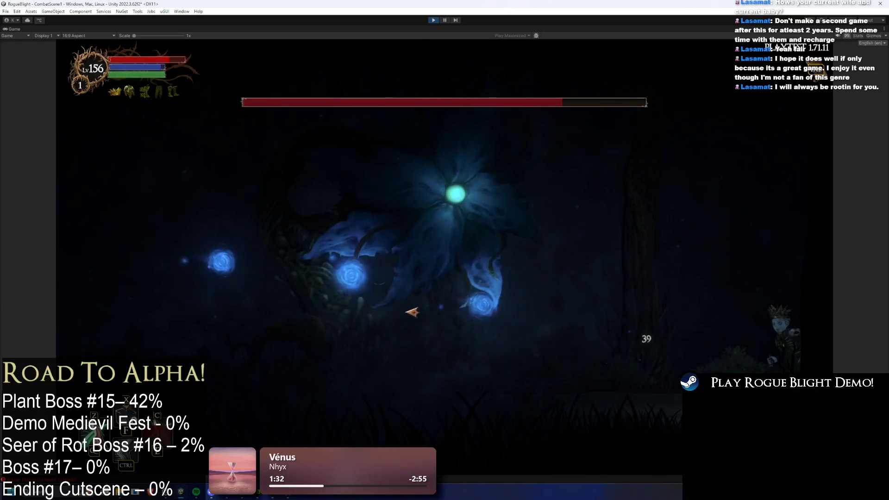
key(a)
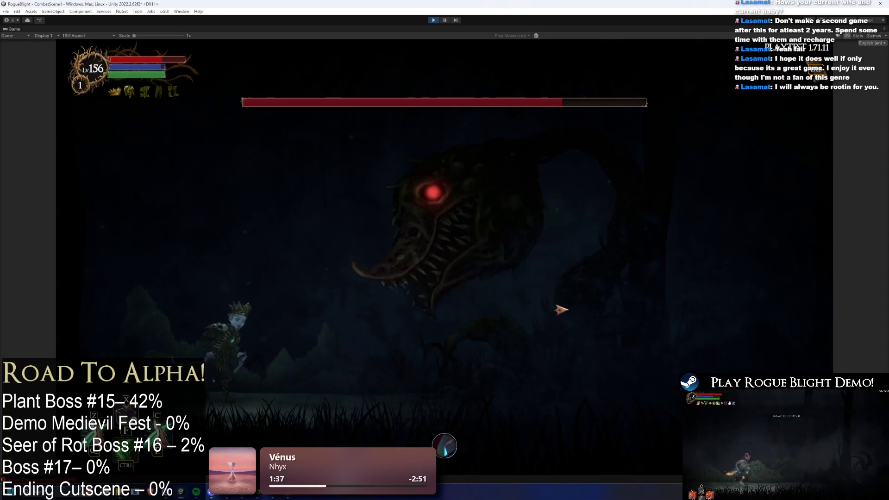
key(shift)
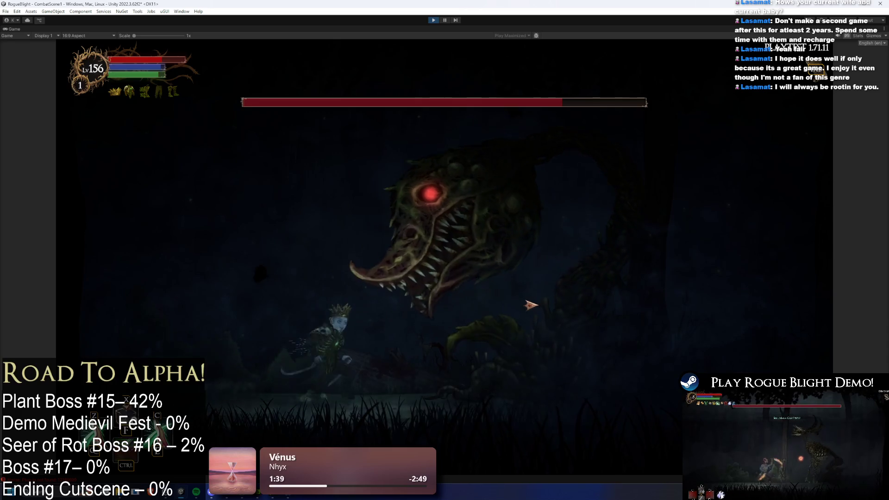
key(d)
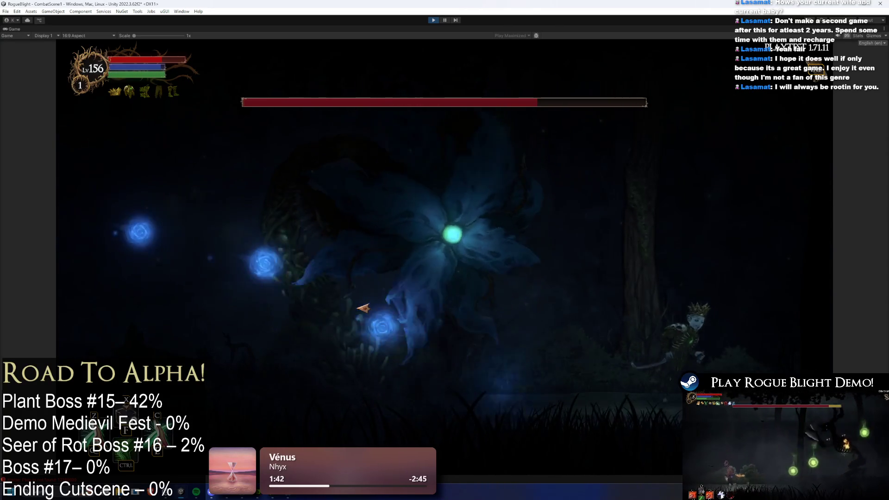
key(space)
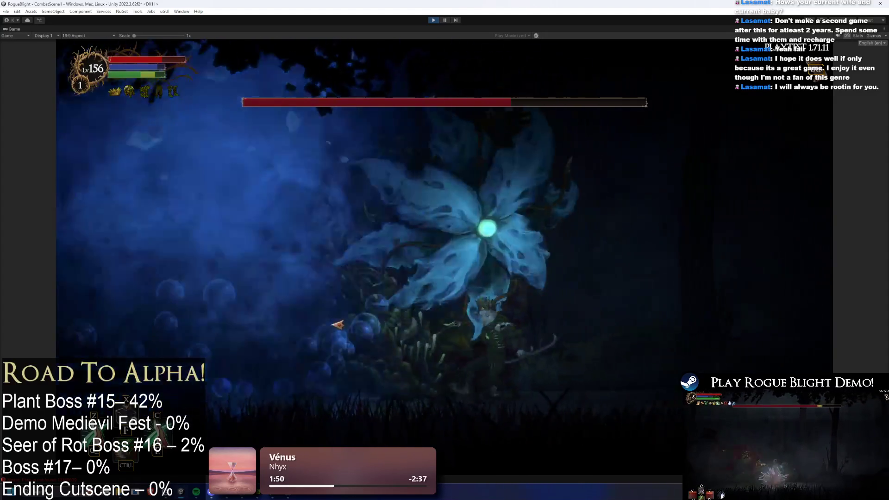
click(340, 325)
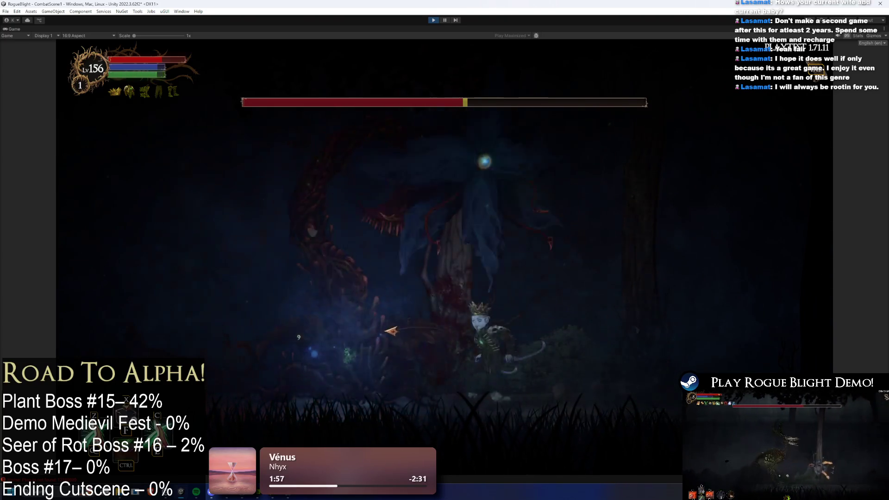
click(398, 324)
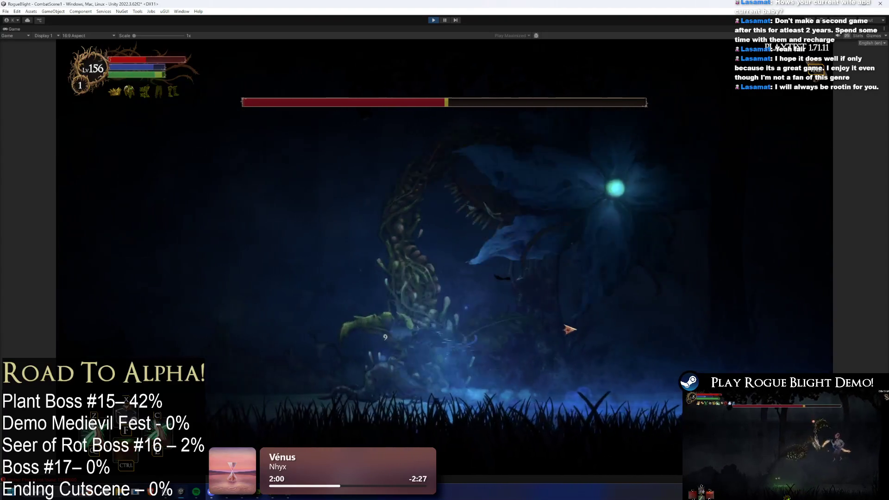
click(577, 329)
click(578, 329)
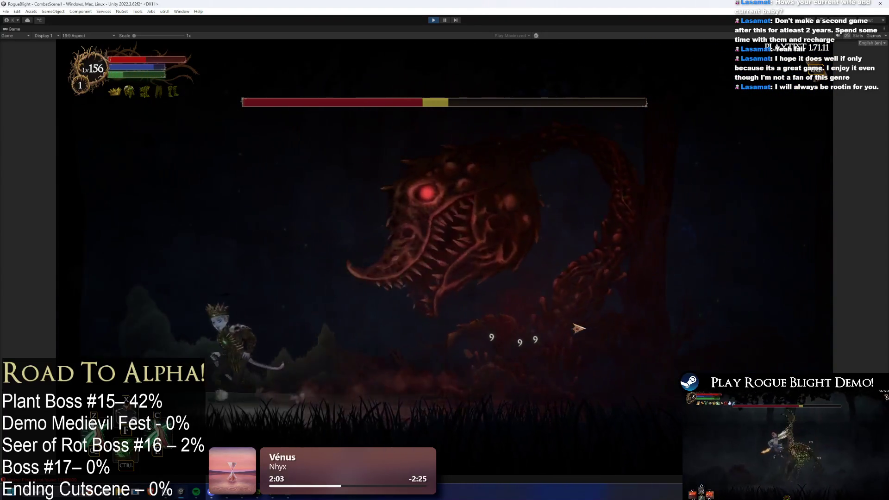
key(a)
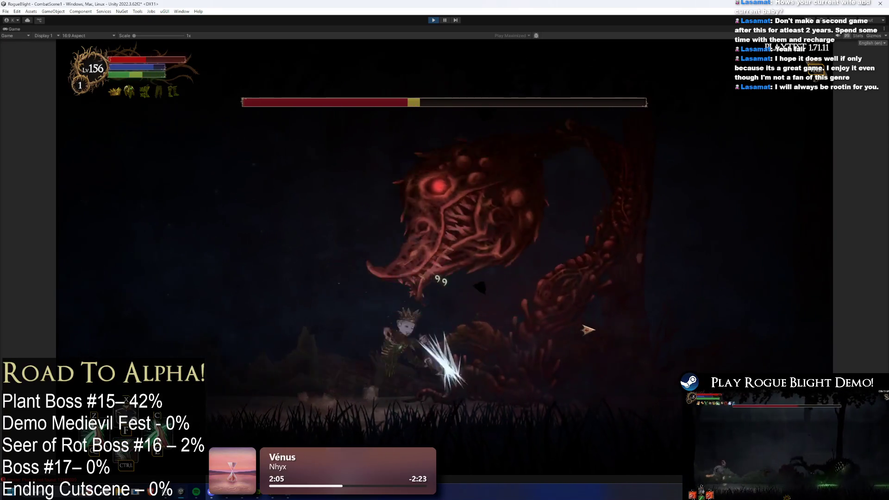
key(d)
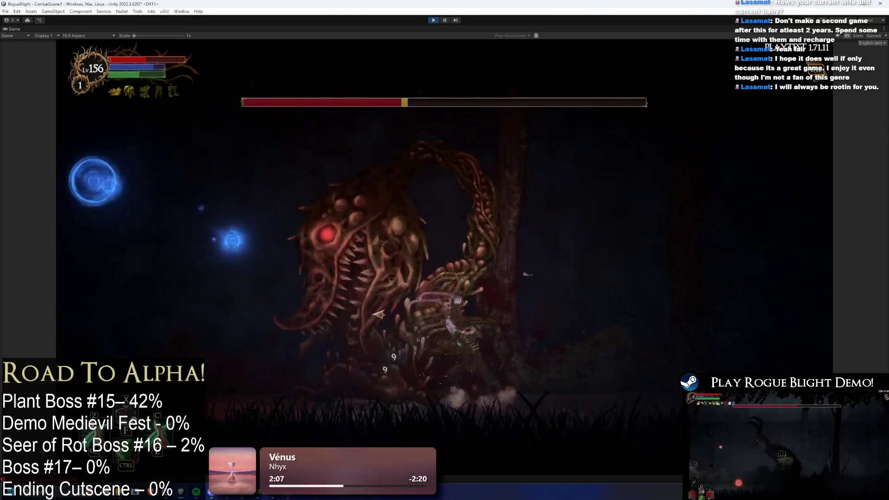
key(d)
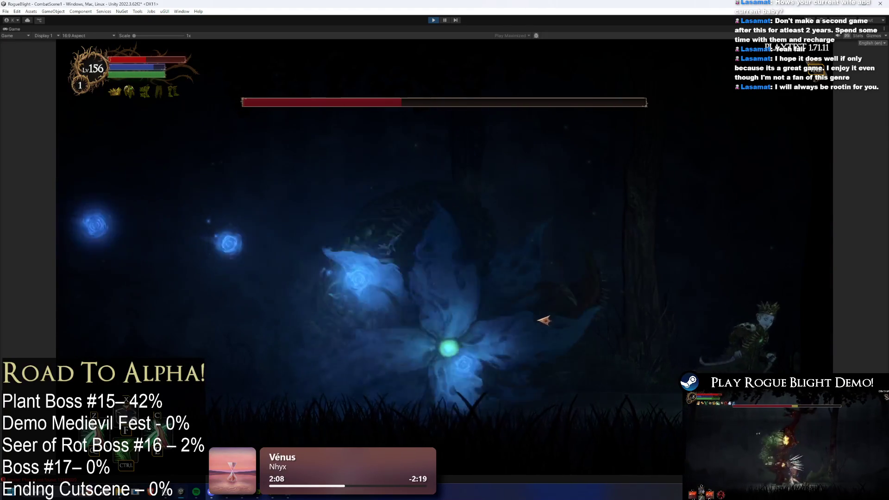
key(space)
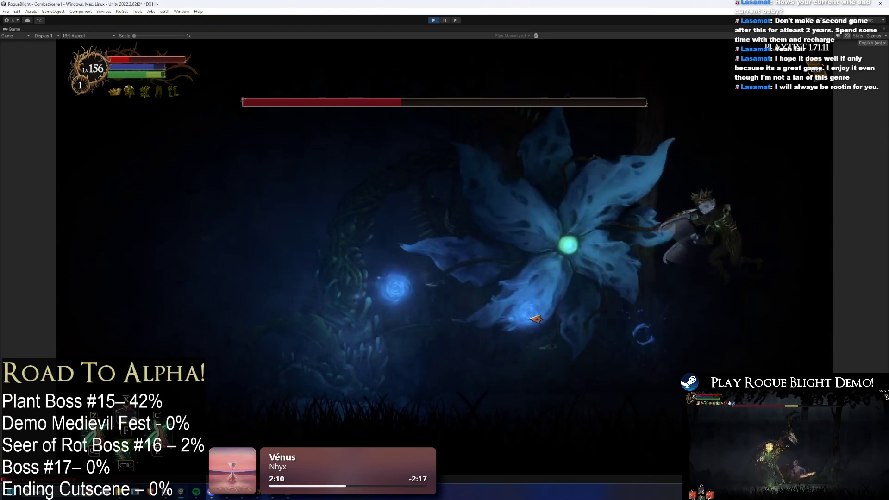
Step: Hit the boss until its health is nearly empty, then stop Play mode with Ctrl+P
click(536, 317)
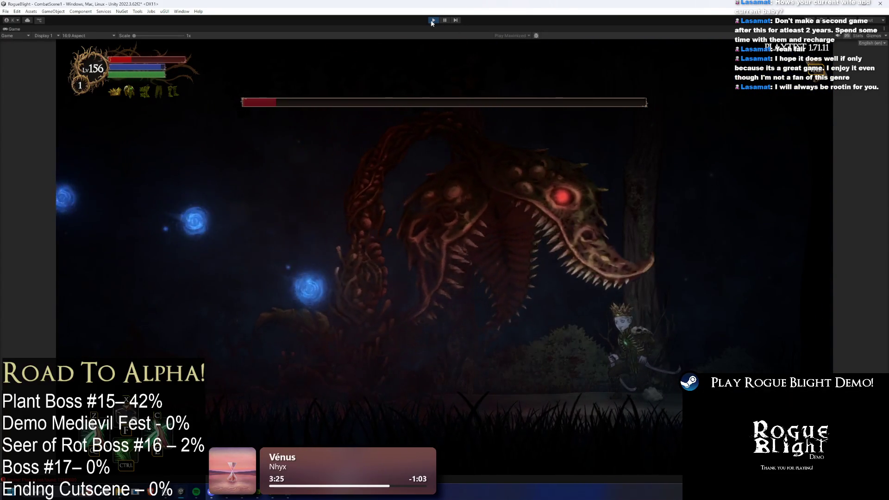
key(ctrl+p)
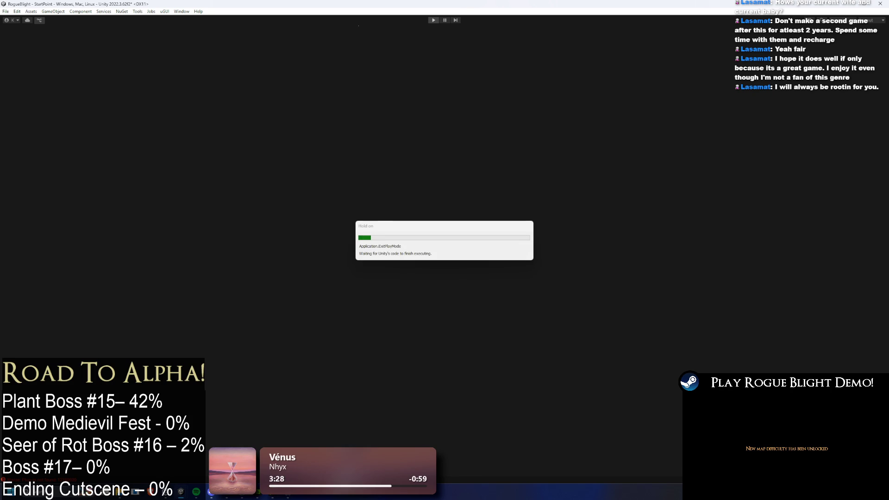
Step: After Play mode stops, zoom out over the Undead Flower state graph to show its attack and magic states
key(XF86AudioRaiseVolume)
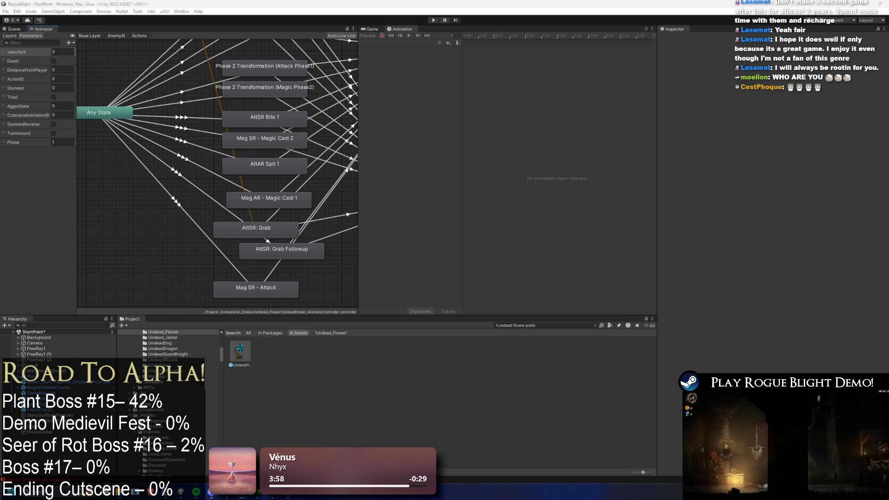
scroll(236, 192, down, 5)
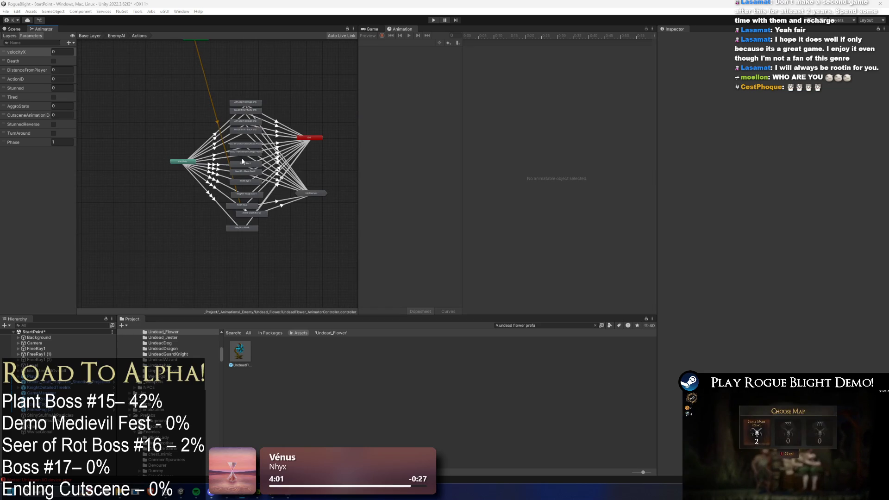
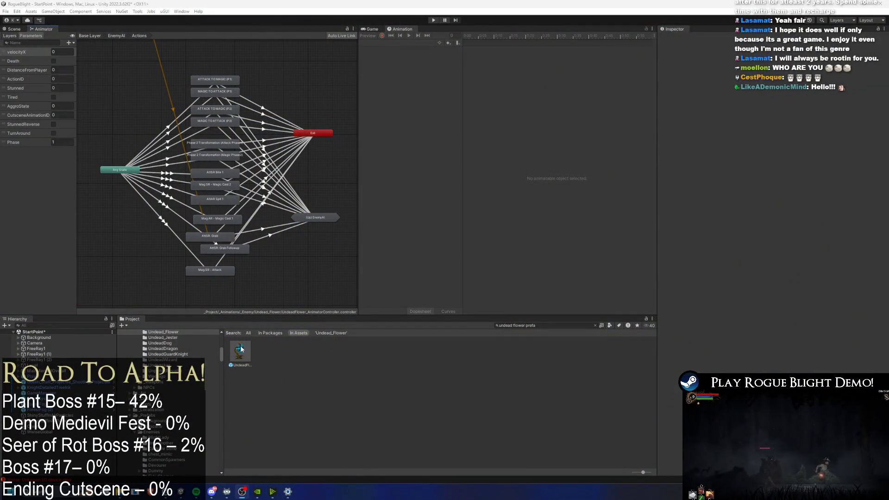
Step: Open the UndeadFlowerBoss prefab and set the SR pattern's first action Percentage to 100
double_click(240, 350)
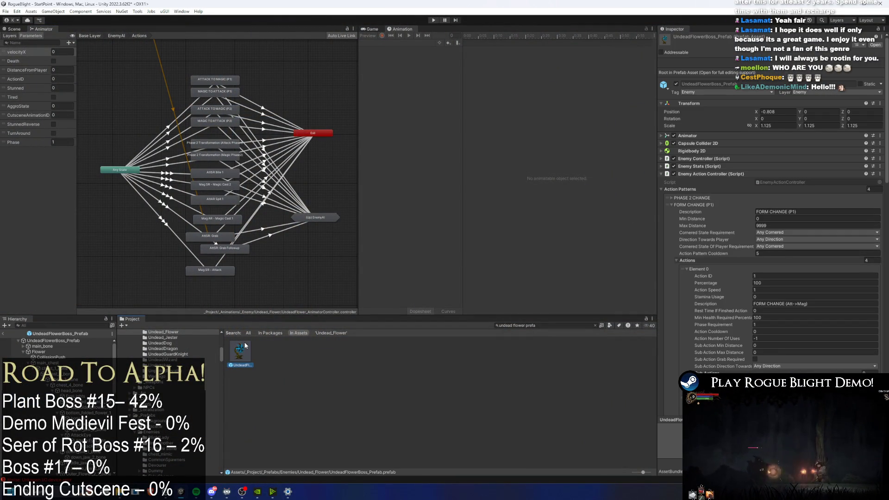
click(693, 159)
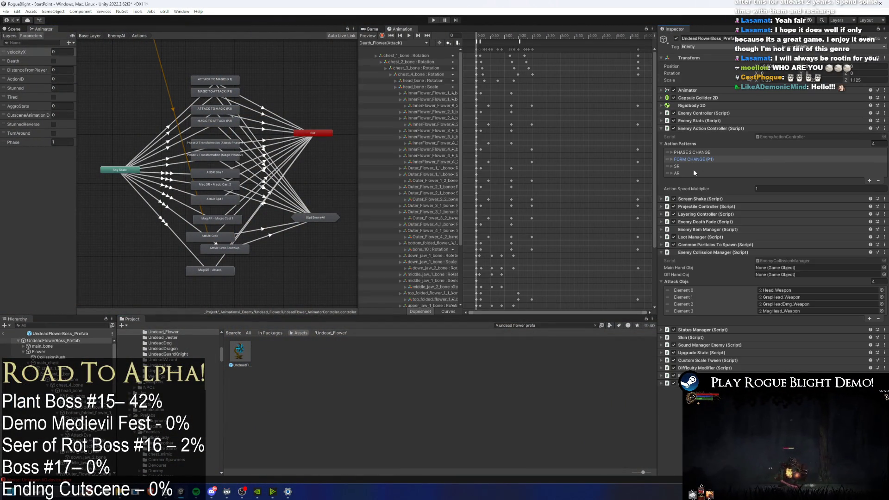
click(690, 173)
click(696, 173)
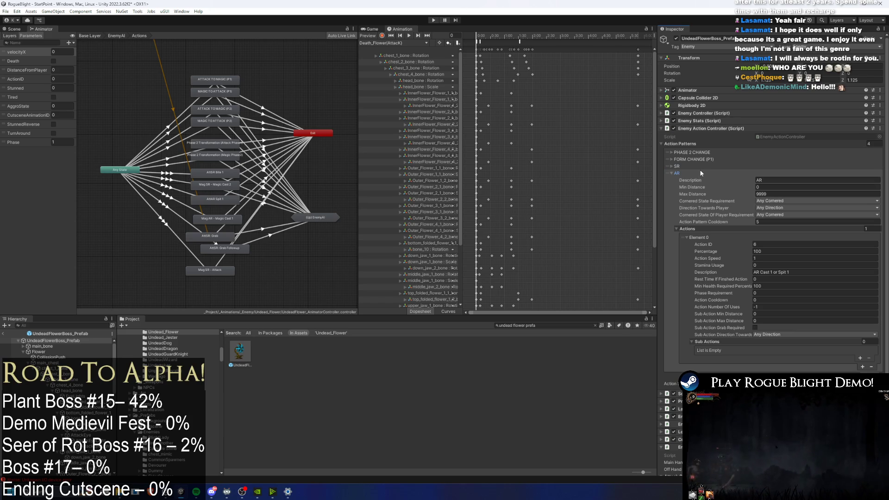
click(701, 173)
click(700, 163)
scroll(770, 200, down, 2)
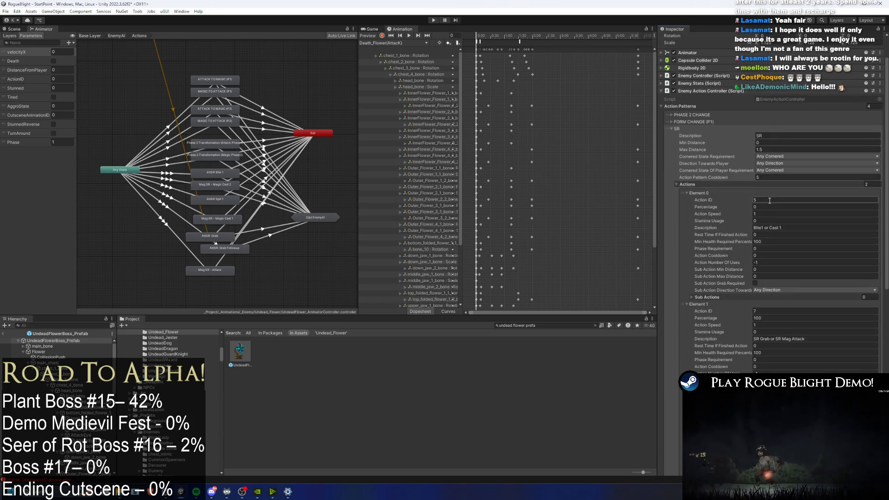
click(769, 207)
text(100)
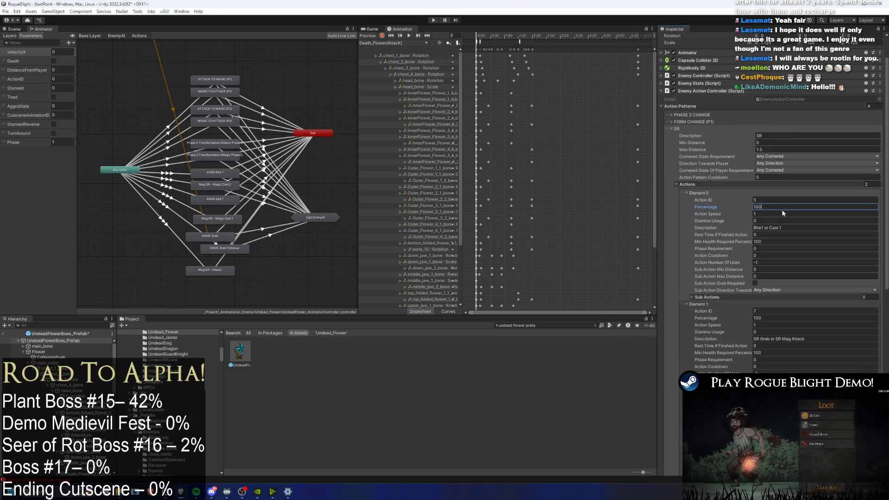
Step: Expand the FORM CHANGE (P1) and AR action patterns to review their settings
scroll(796, 179, down, 7)
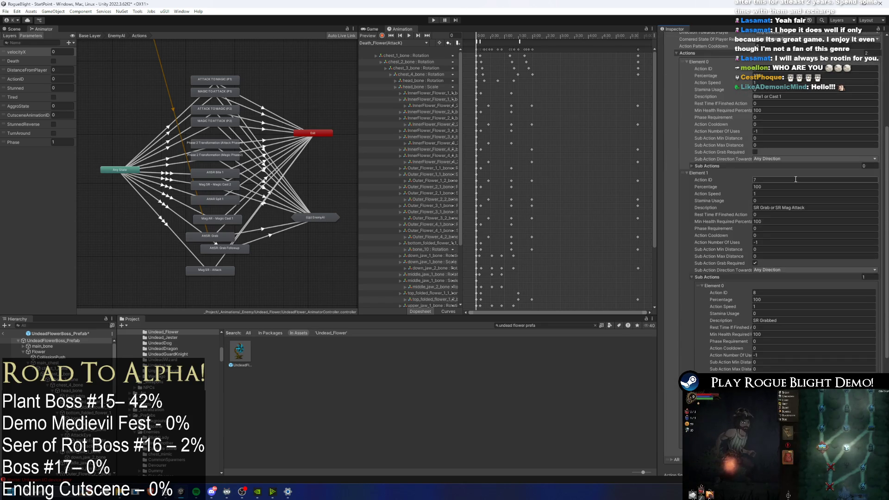
scroll(779, 165, up, 4)
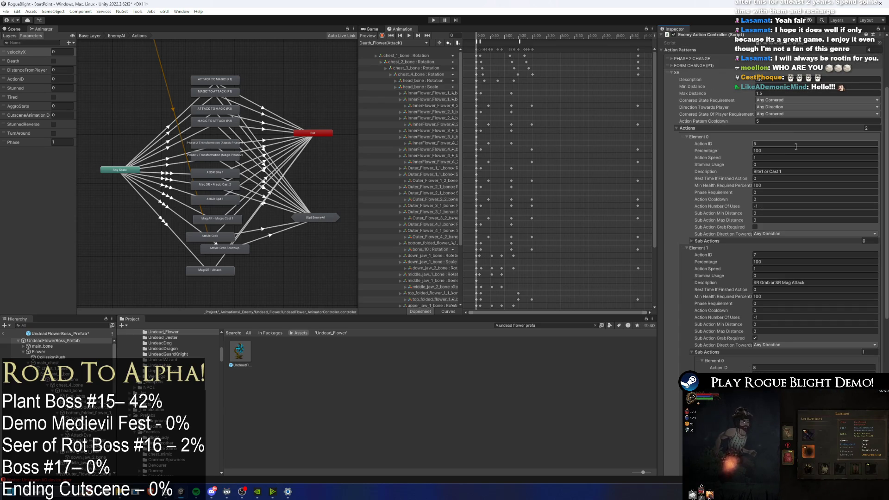
click(714, 66)
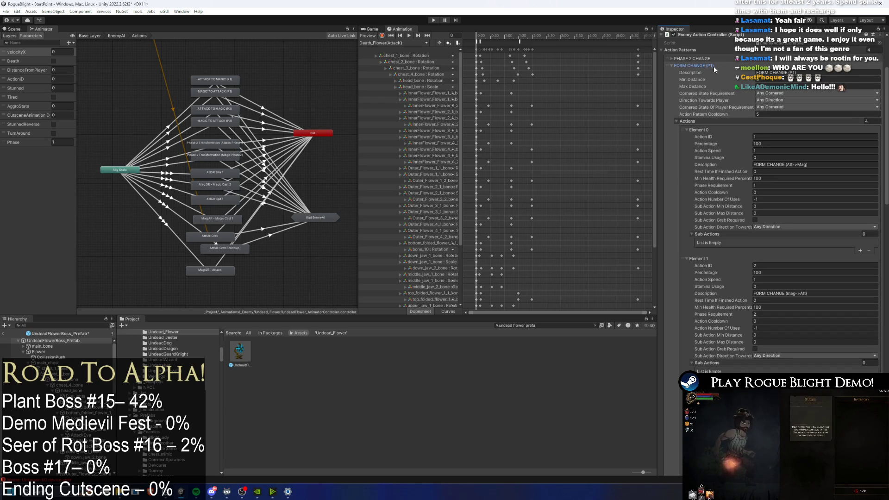
scroll(787, 138, down, 8)
scroll(755, 164, up, 10)
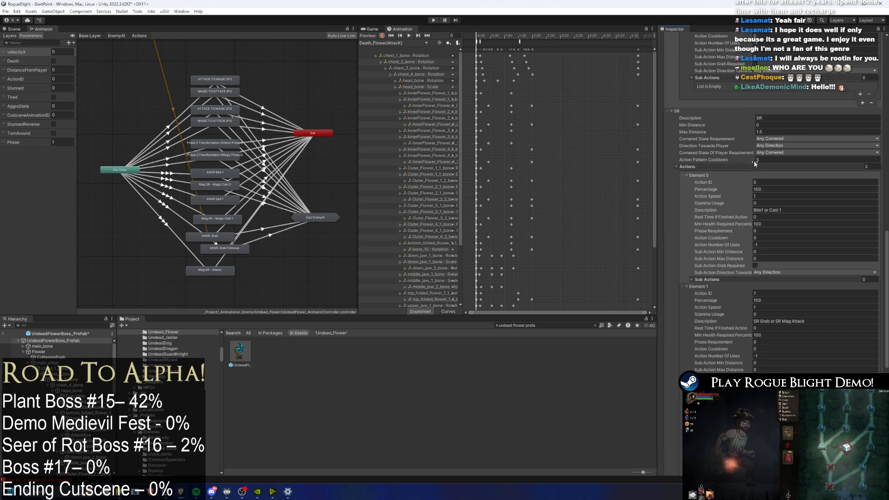
scroll(713, 231, down, 6)
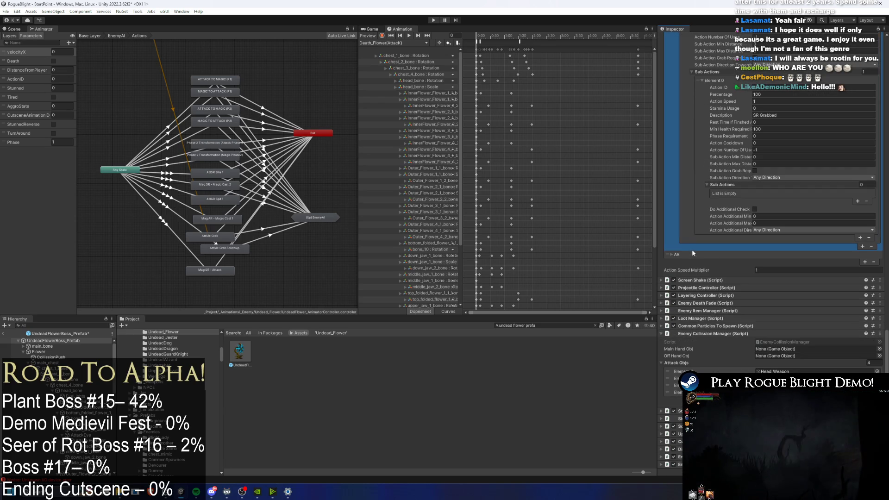
click(690, 248)
scroll(705, 248, down, 6)
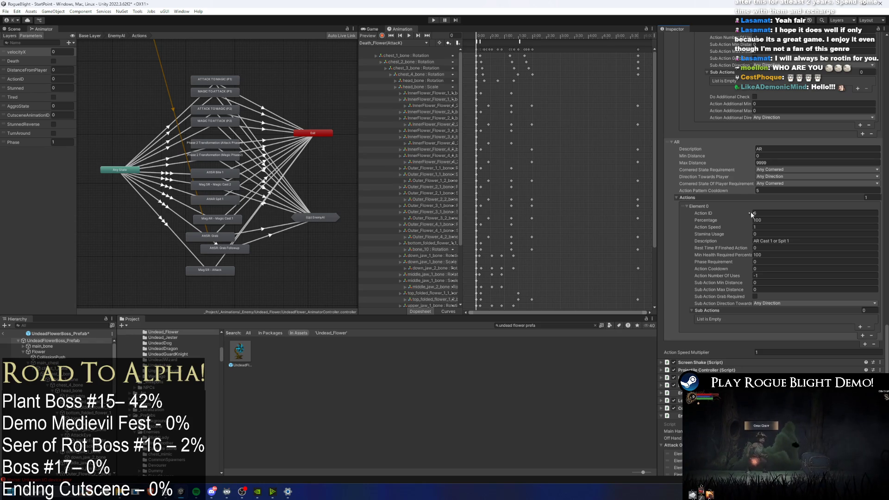
scroll(817, 126, up, 6)
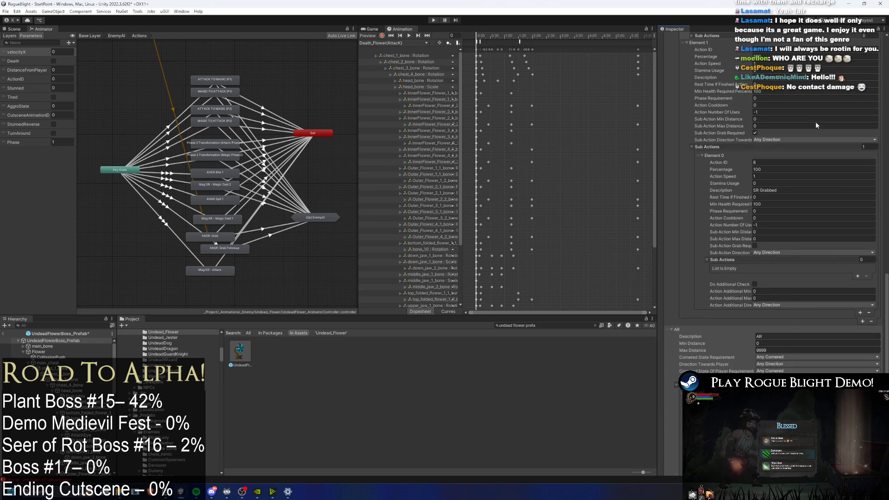
scroll(815, 121, up, 5)
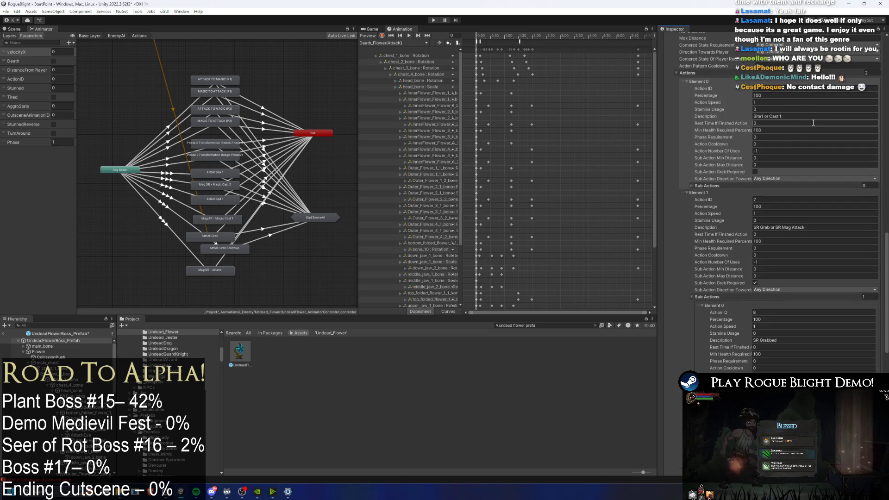
scroll(813, 123, up, 2)
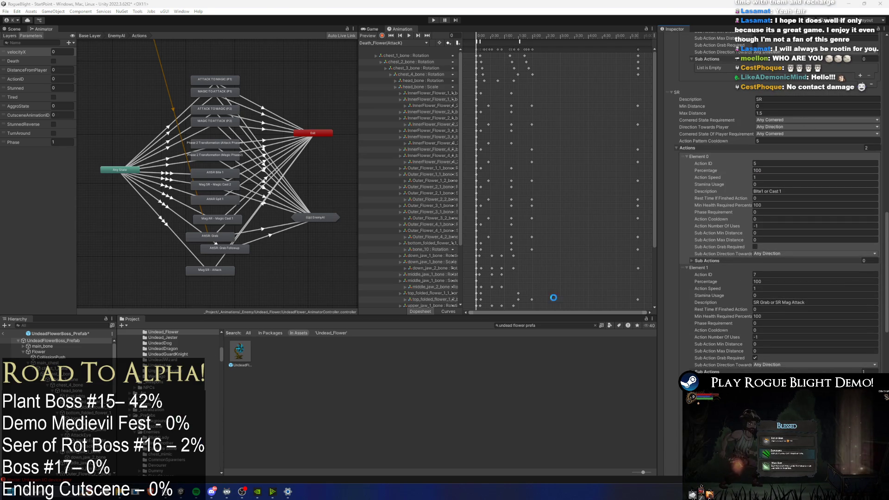
scroll(779, 155, up, 1)
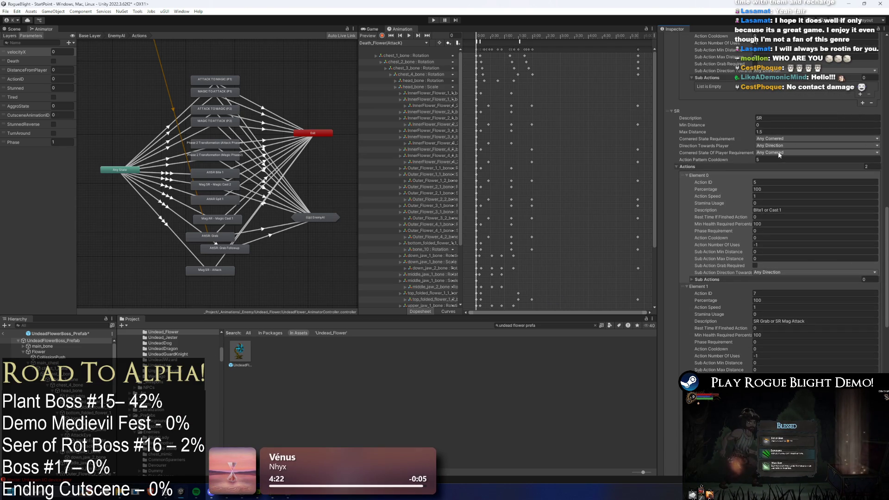
scroll(778, 166, down, 3)
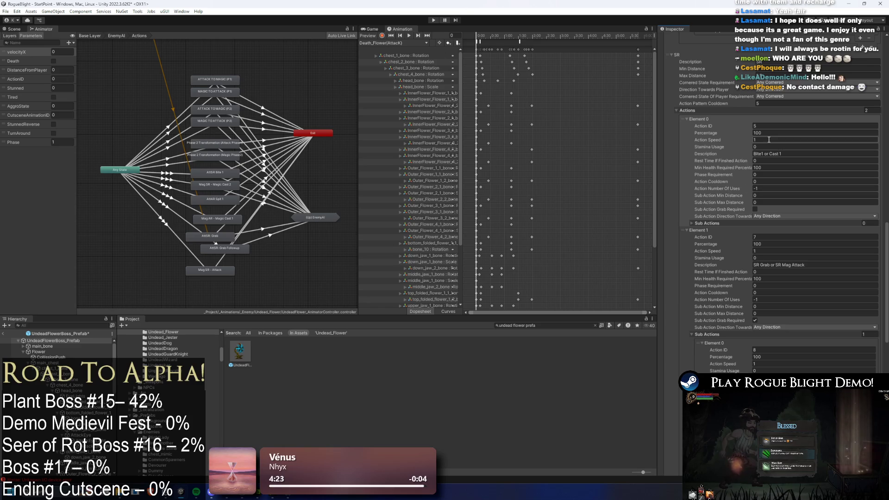
scroll(783, 114, up, 4)
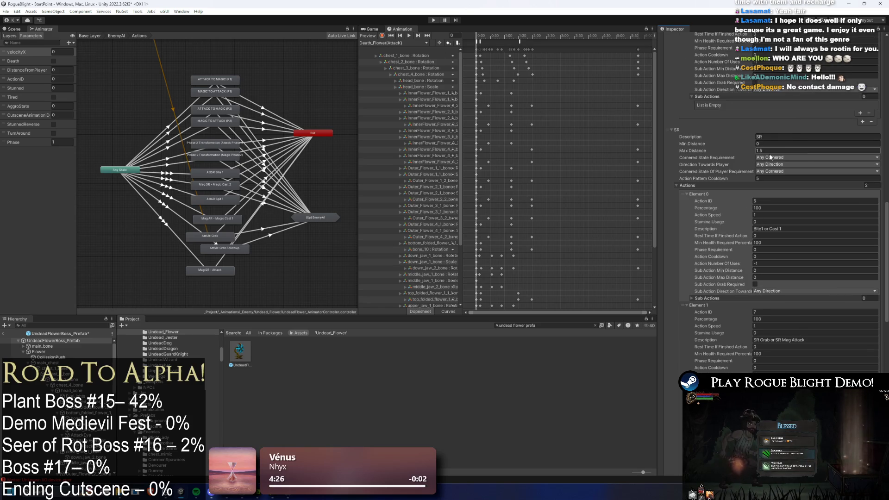
Step: Set the SR pattern cooldown to 0, its first action cooldown to 7, and the AR action cooldown to 70
click(781, 179)
text(0)
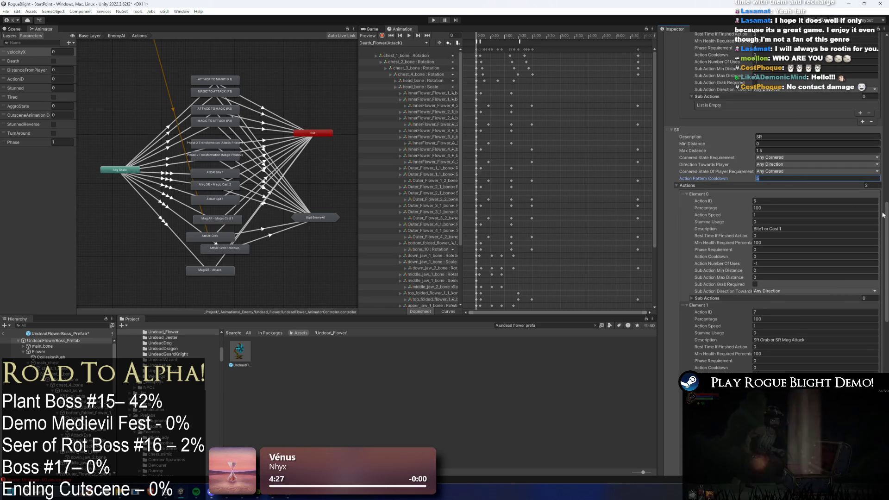
click(760, 256)
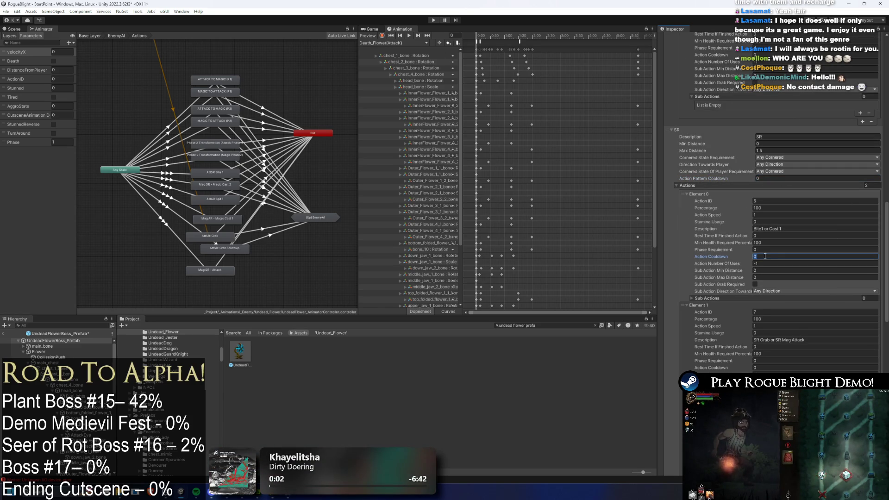
text(7)
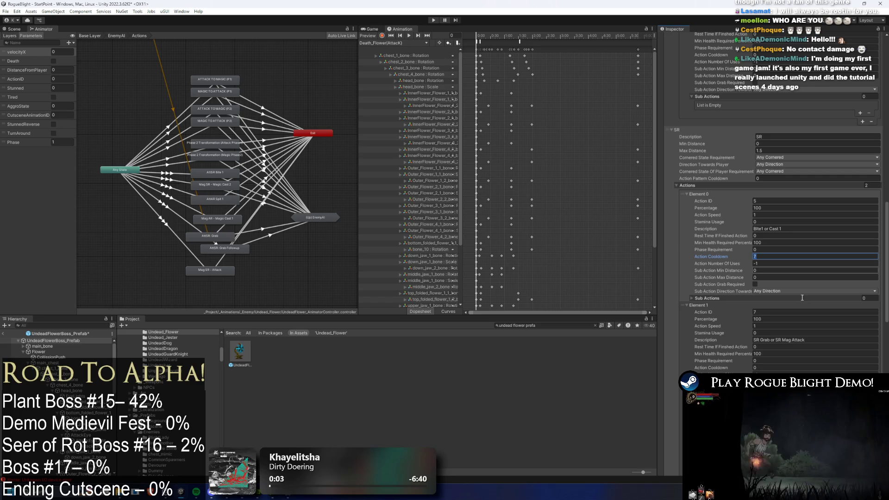
click(773, 368)
scroll(774, 362, down, 15)
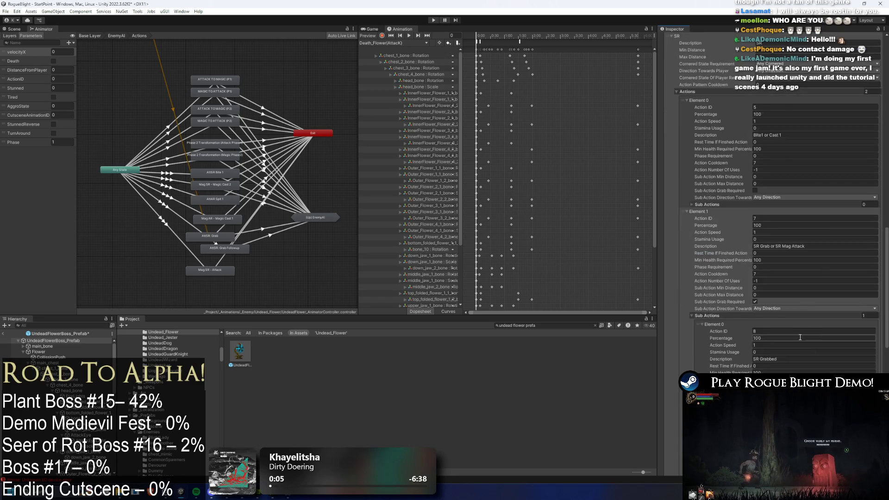
click(783, 287)
text(7)
text(0)
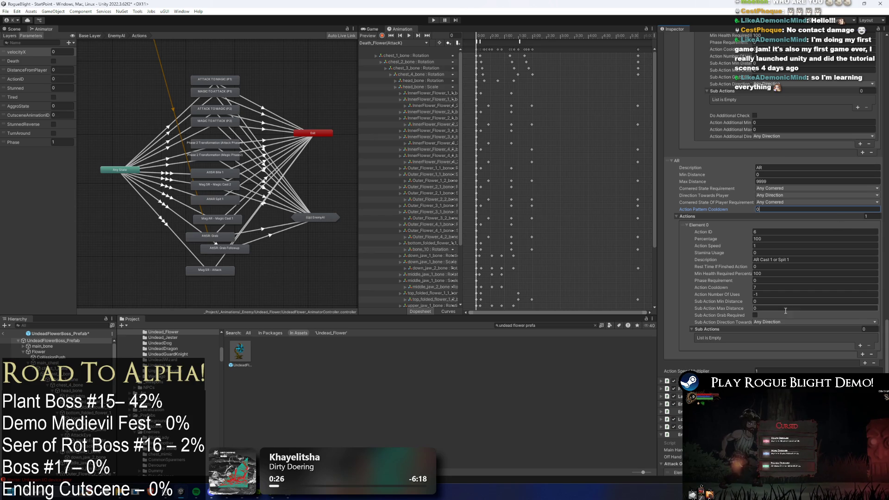
click(769, 287)
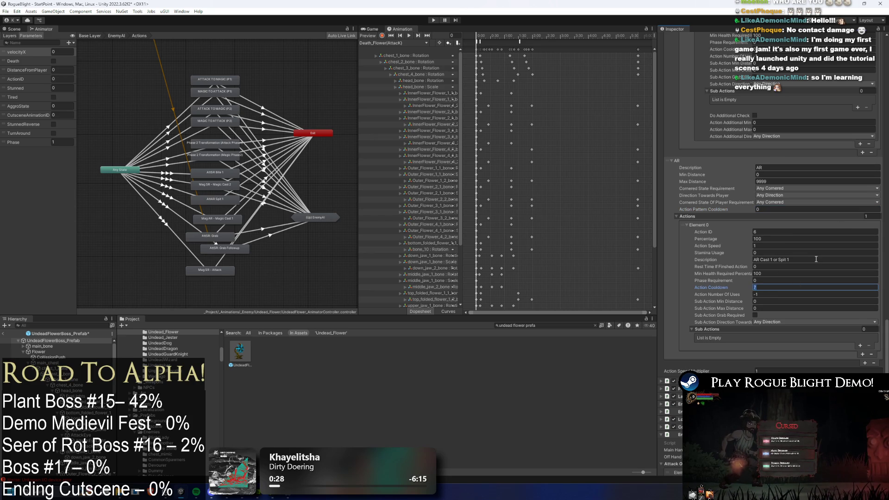
Step: Change the top action pattern's cooldown from 5 to 1
scroll(816, 258, up, 3)
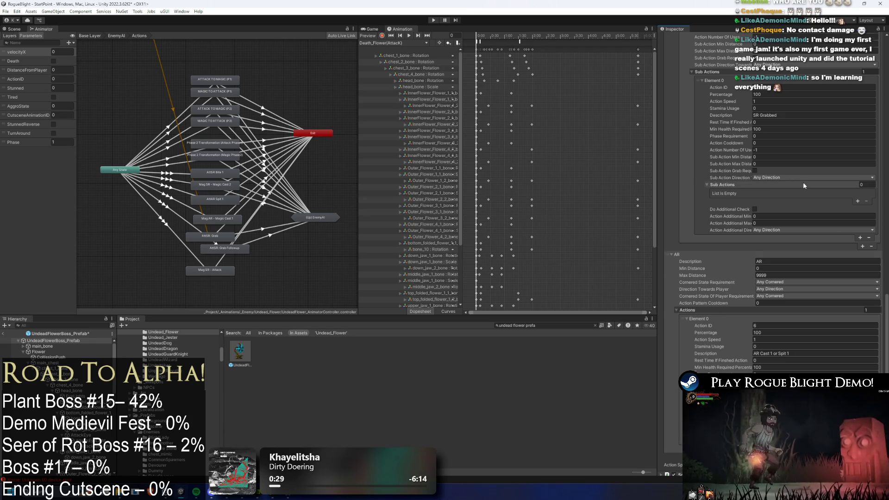
scroll(806, 181, up, 3)
scroll(804, 179, up, 8)
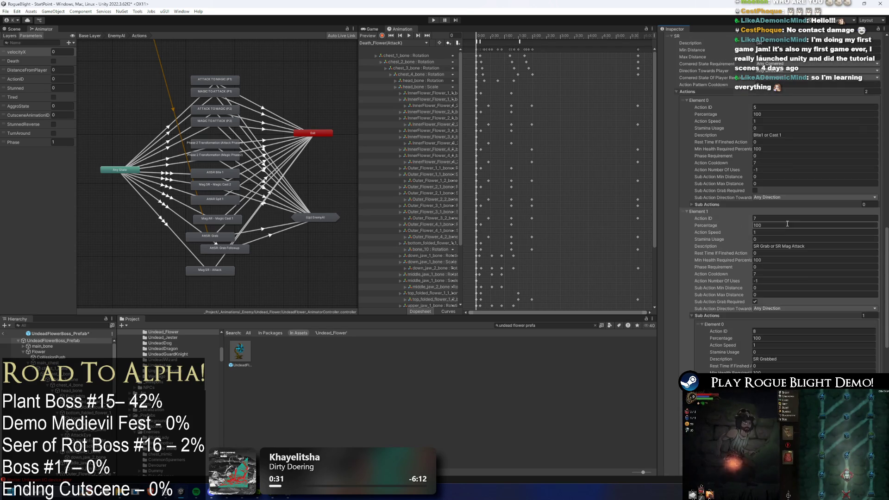
scroll(755, 216, up, 3)
scroll(796, 158, up, 4)
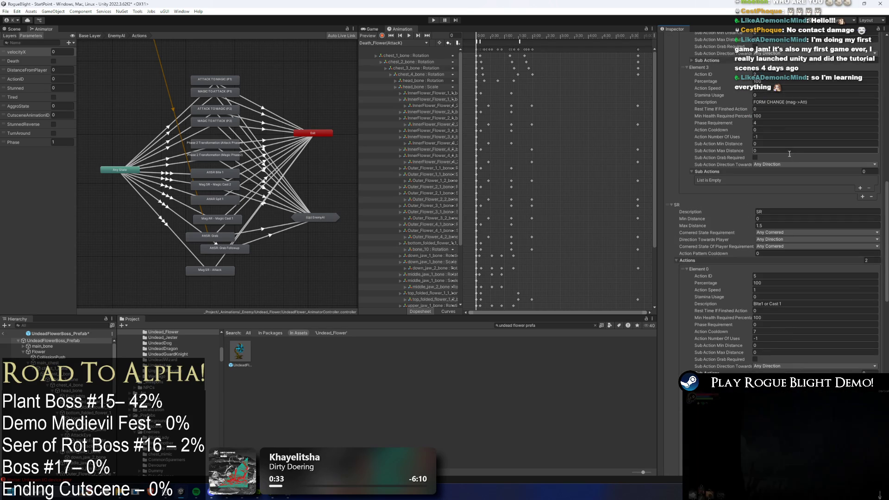
scroll(776, 202, up, 4)
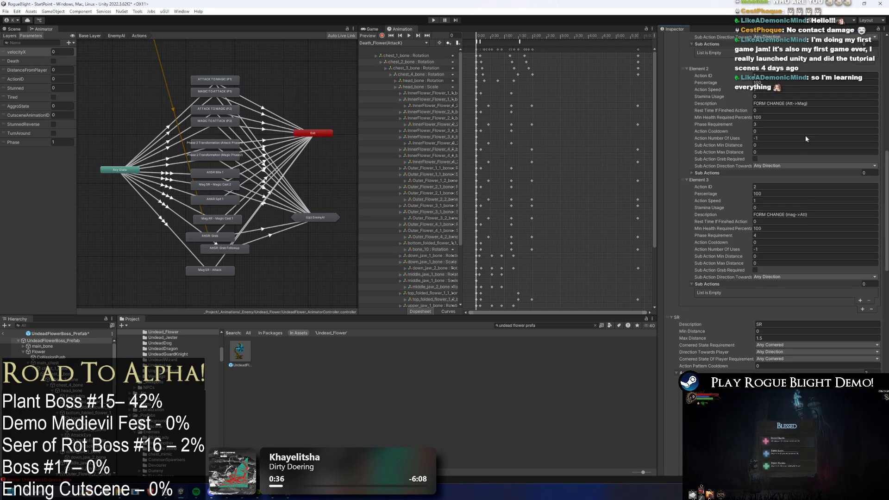
scroll(776, 202, up, 10)
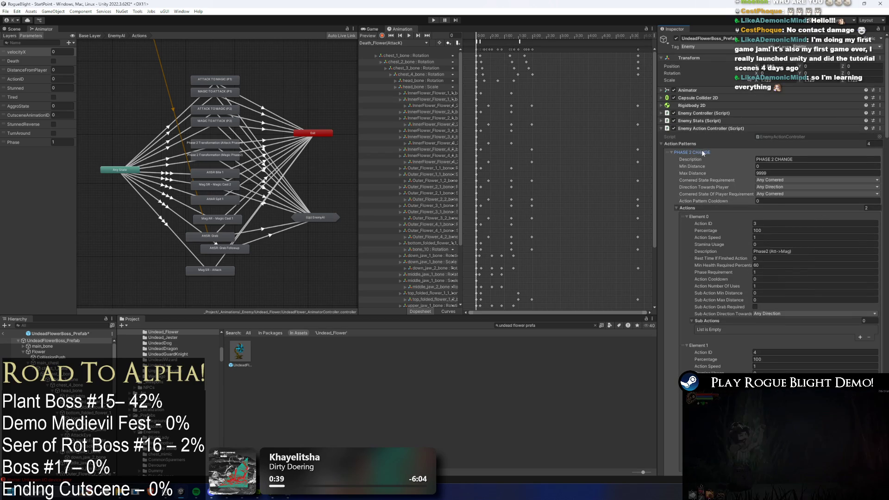
click(768, 207)
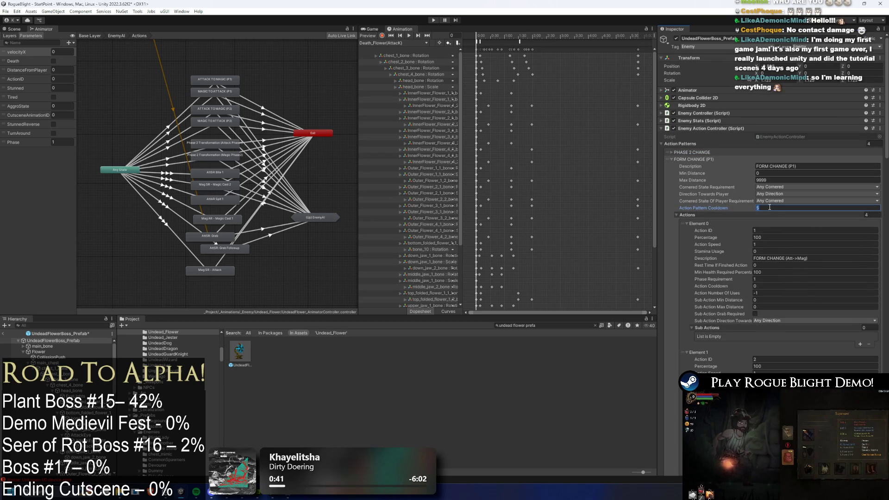
text(1)
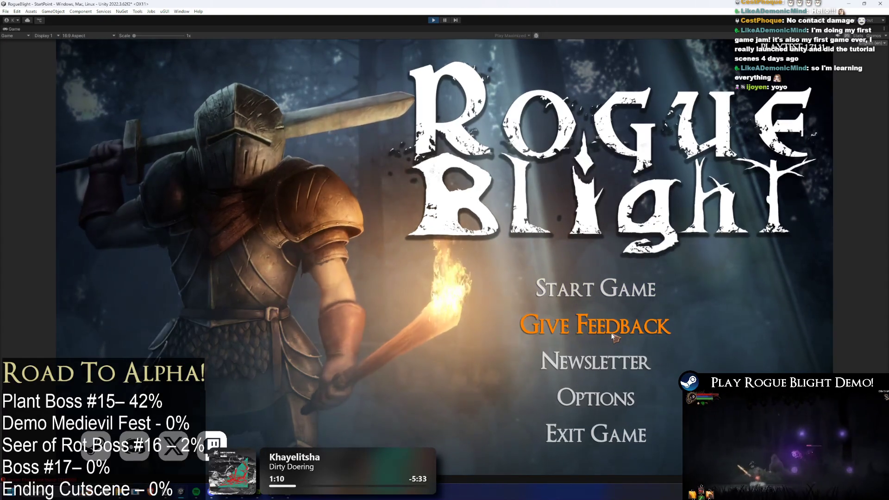
Step: Start a game from the Rogue Blight title menu and load a save slot
click(602, 290)
click(654, 230)
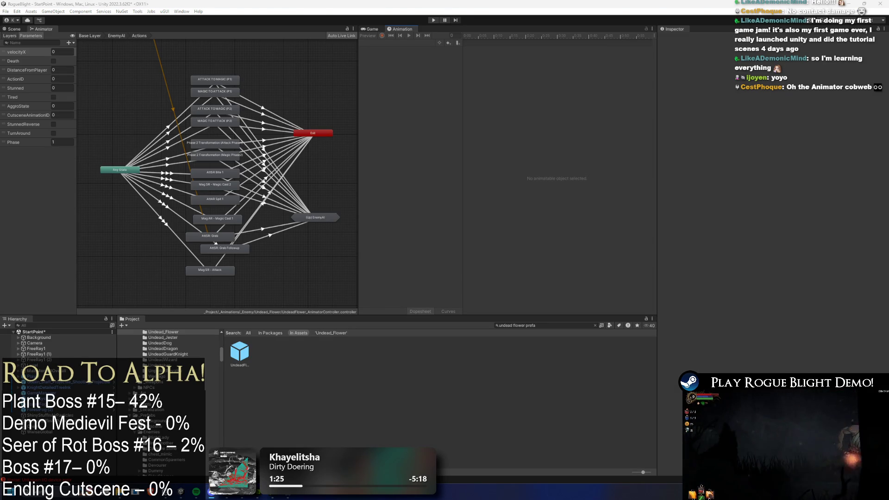
Step: Open the boss prefab and make the selected flower head sprites fully transparent (alpha 0)
double_click(239, 352)
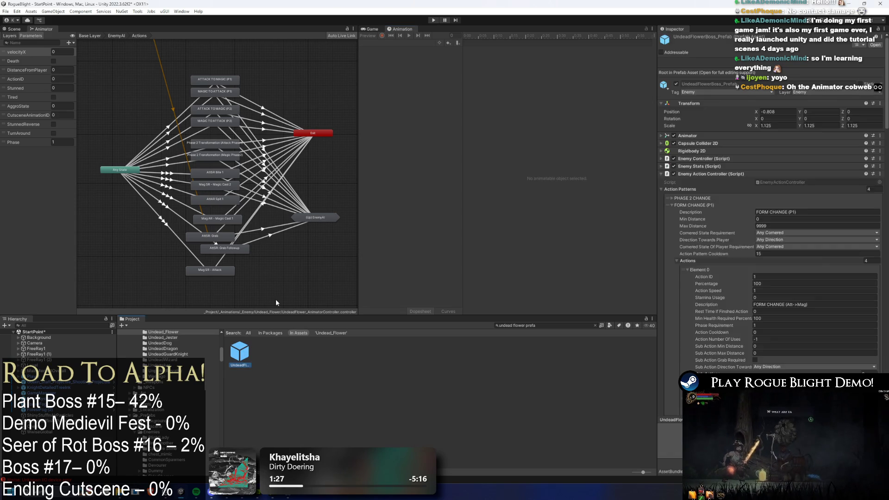
click(21, 27)
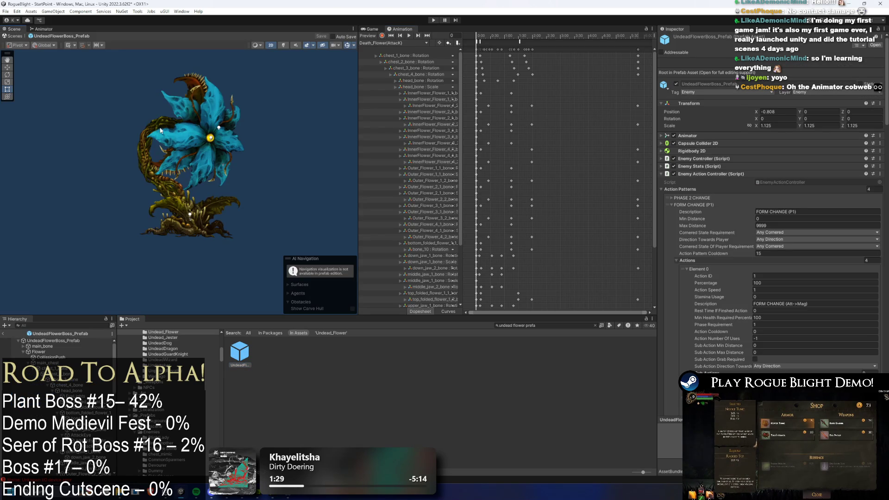
click(184, 147)
scroll(70, 370, down, 5)
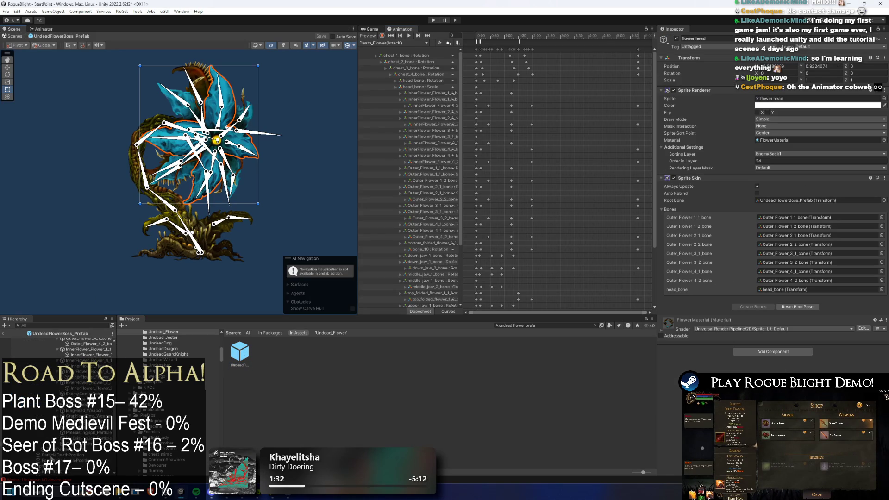
click(818, 105)
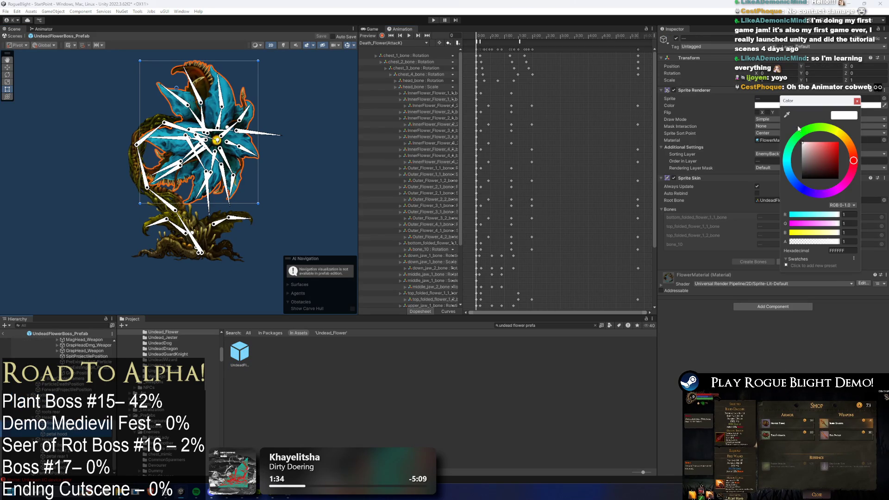
drag(829, 241, 631, 293)
Step: Select the two petal pieces and restore their colour alpha to 1
click(259, 139)
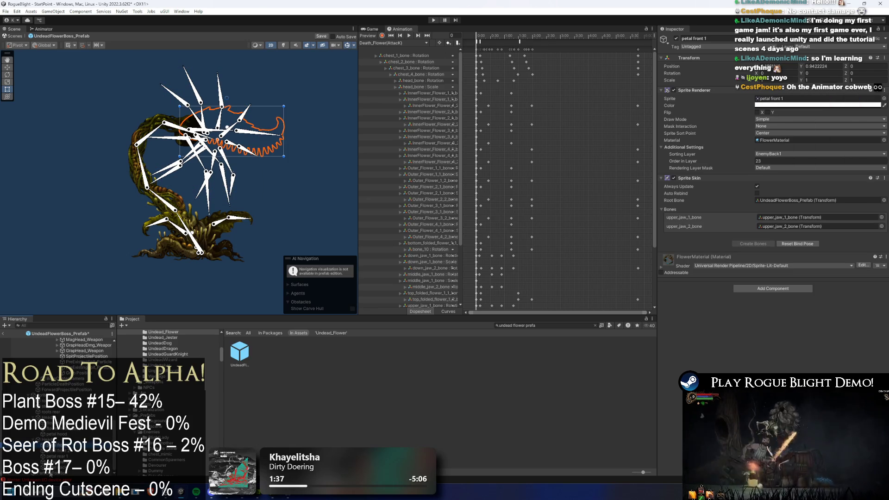
ctrl+click(93, 456)
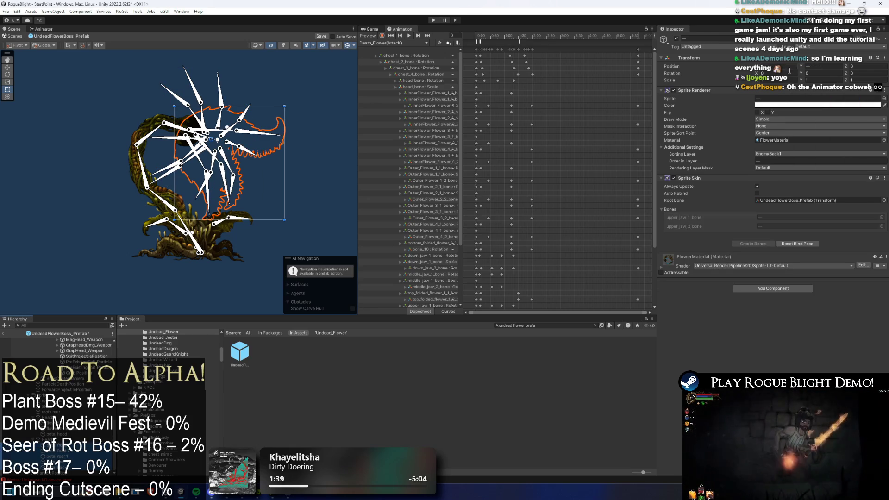
click(769, 106)
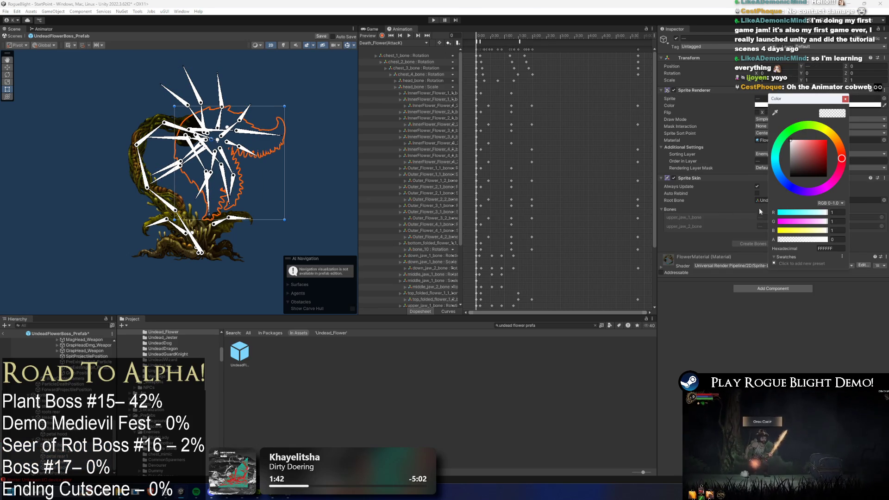
click(836, 239)
text(1)
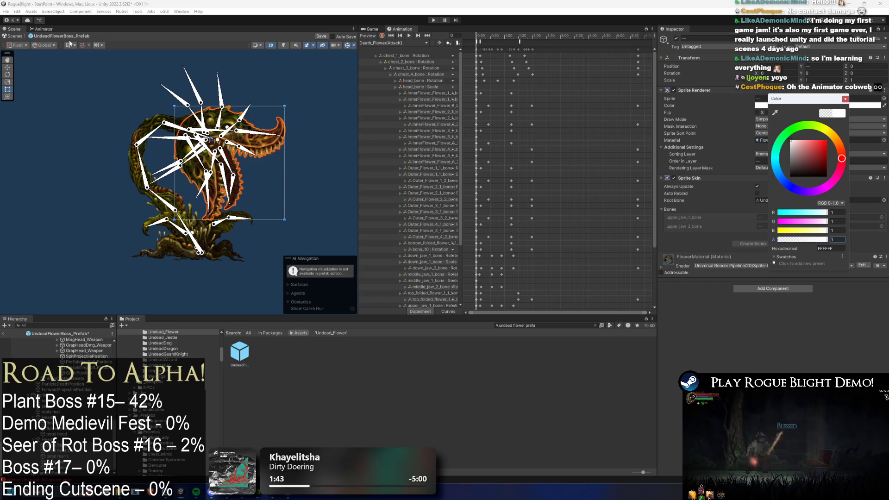
click(40, 29)
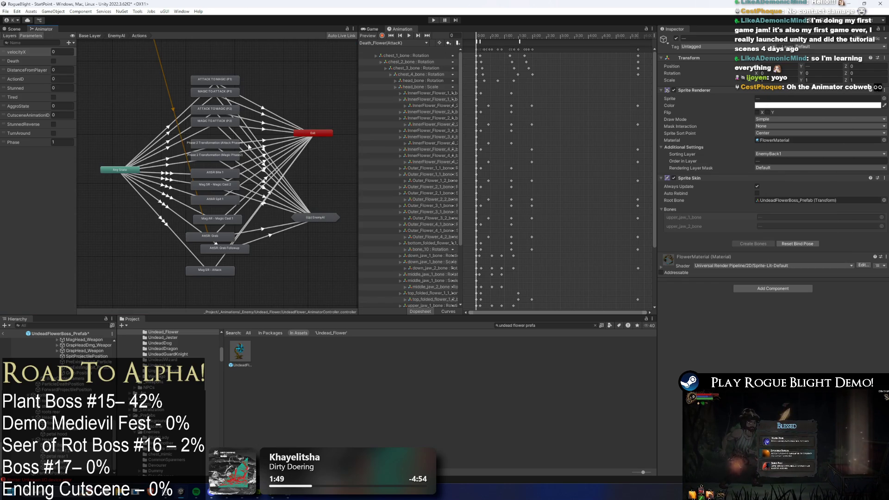
Step: Nudge the (Up) EnemyAI node, then return to the Base Layer and select the Death_Flower states
mouse_move(330, 218)
mouse_down()
mouse_move(324, 181)
mouse_move(334, 228)
mouse_up()
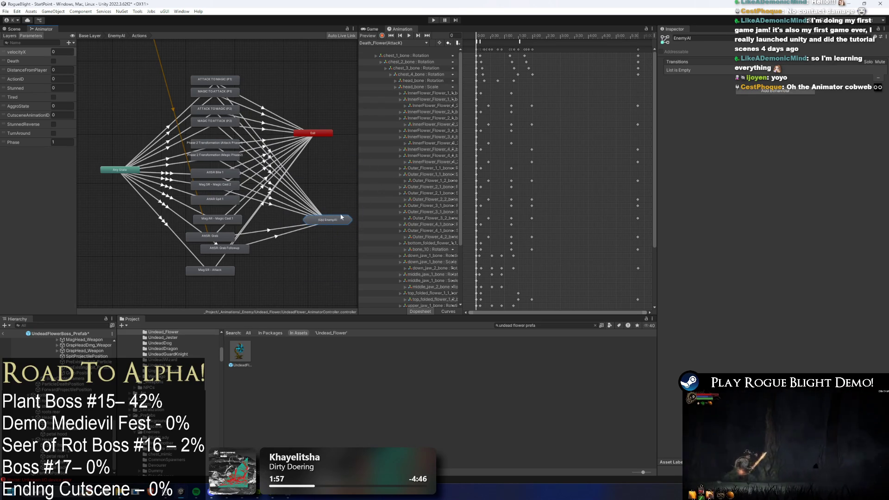
click(332, 231)
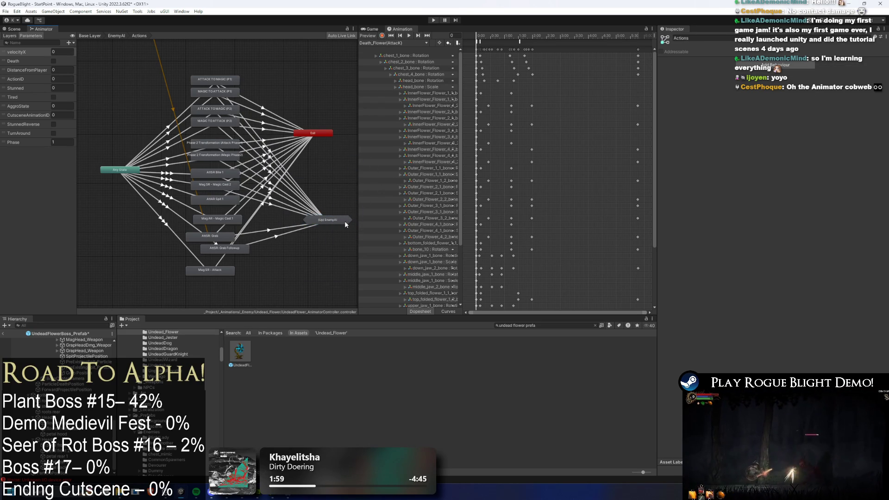
drag(334, 221, 327, 221)
scroll(64, 356, up, 5)
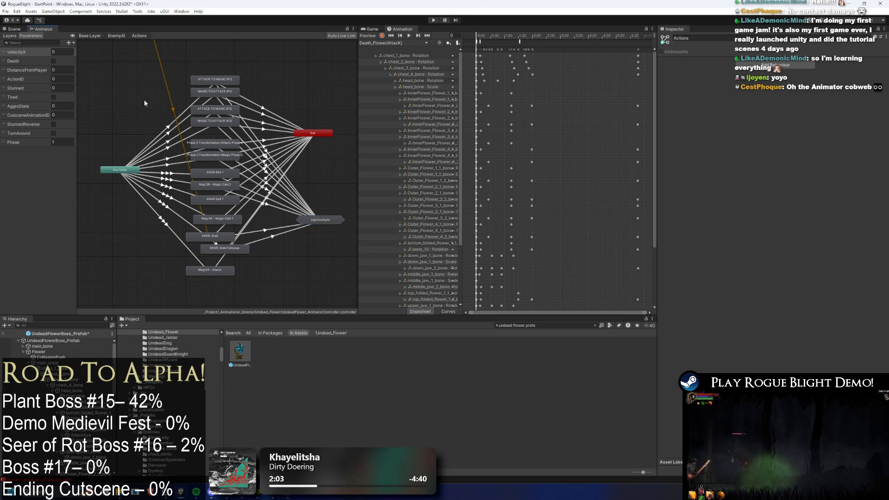
click(116, 36)
double_click(188, 196)
scroll(137, 148, down, 4)
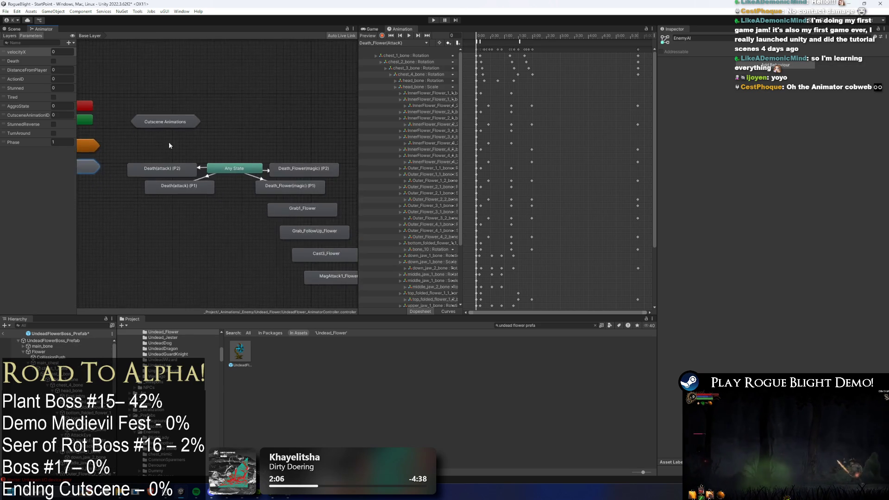
drag(307, 269, 257, 191)
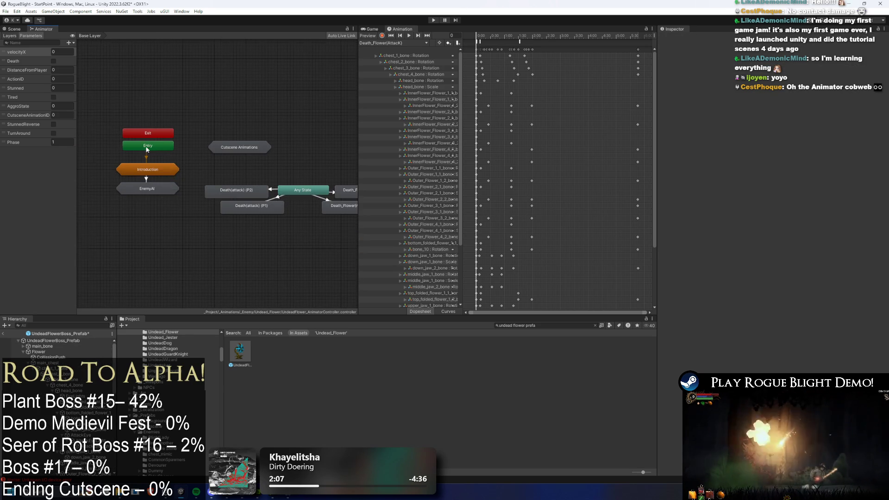
Step: Browse the Introduction, Stuns, Movement and Tired state machines, ending in Actions with the prefab root selected
double_click(144, 160)
double_click(342, 164)
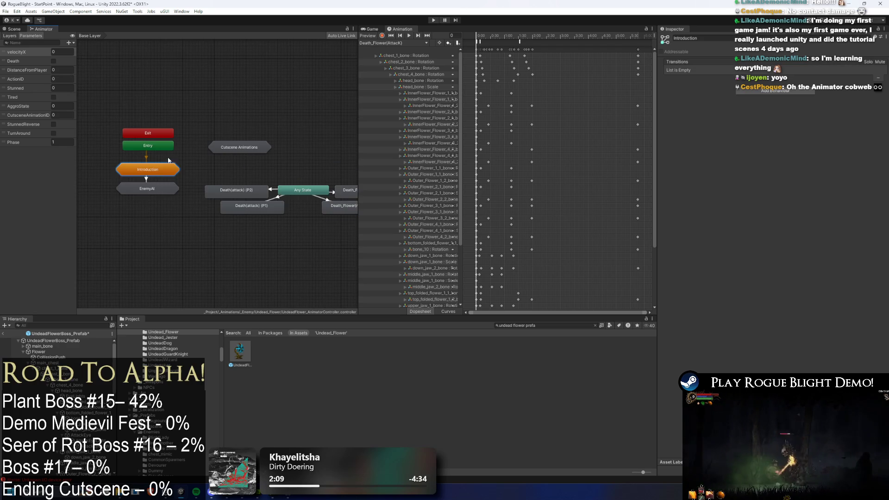
double_click(148, 169)
click(173, 174)
double_click(173, 174)
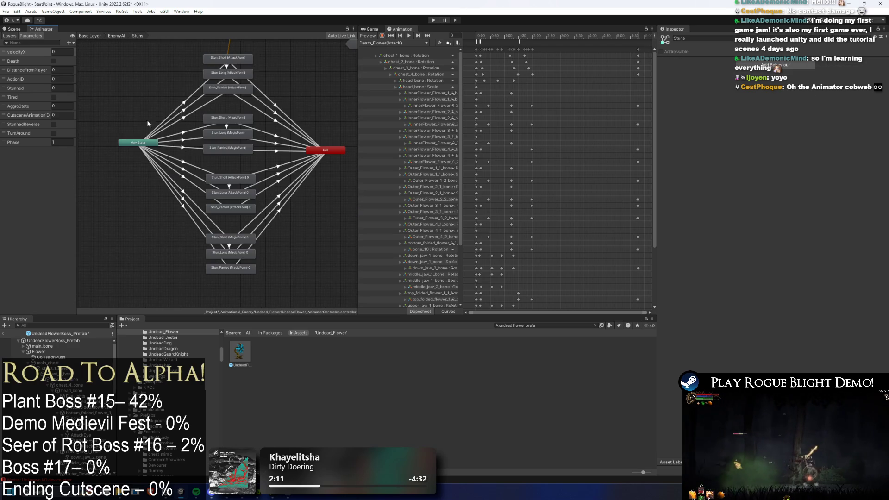
double_click(193, 146)
double_click(236, 174)
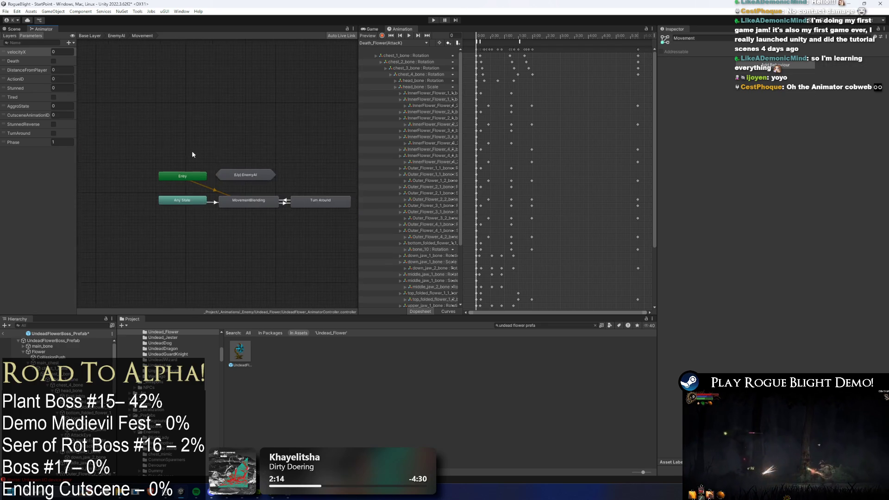
double_click(257, 176)
click(189, 197)
click(275, 201)
double_click(275, 202)
double_click(204, 182)
click(214, 198)
double_click(213, 197)
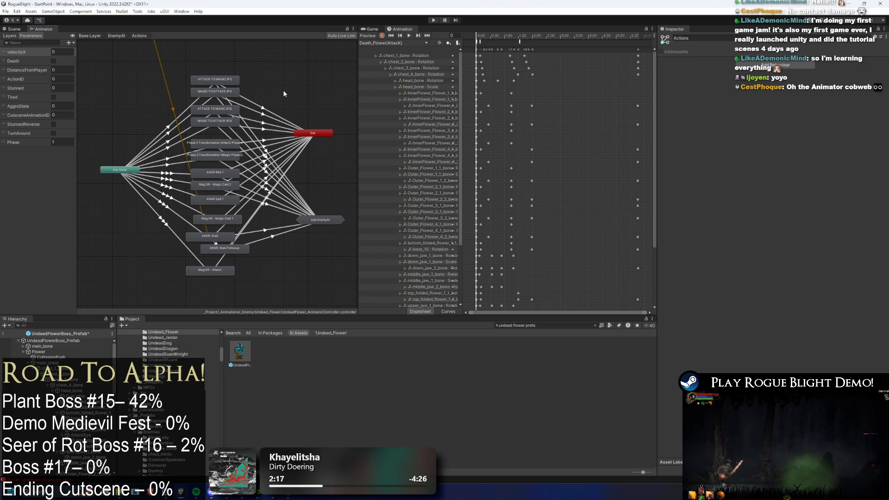
click(50, 341)
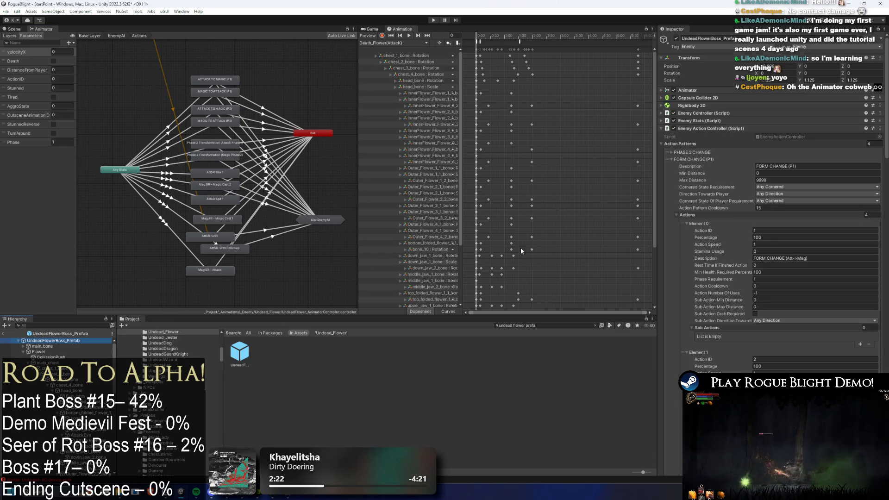
Step: Inspect the main_chest bone's transform
scroll(731, 262, down, 3)
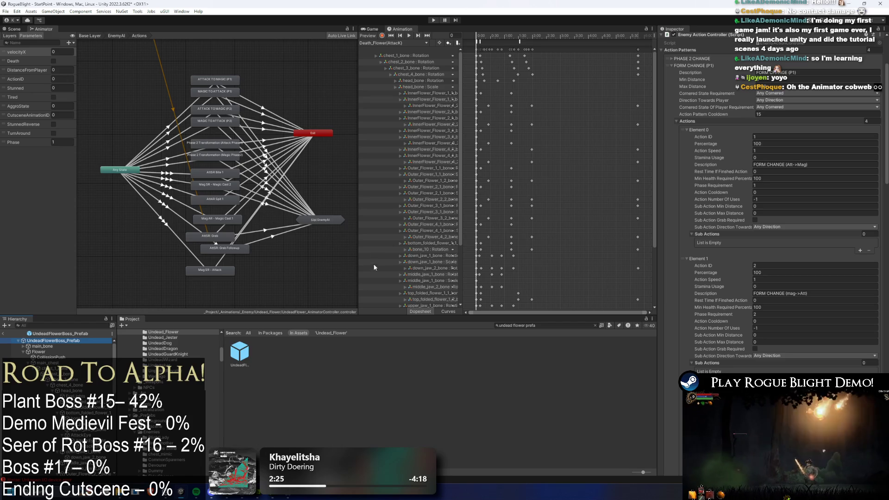
scroll(795, 253, down, 1)
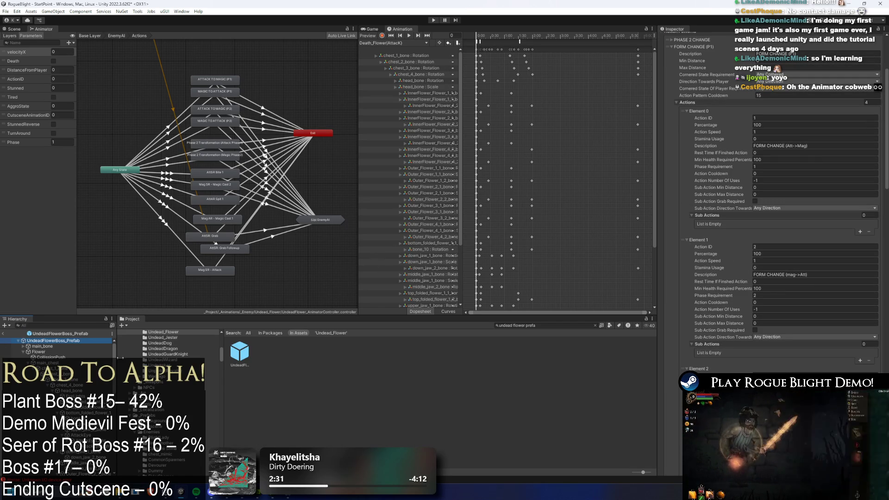
click(51, 363)
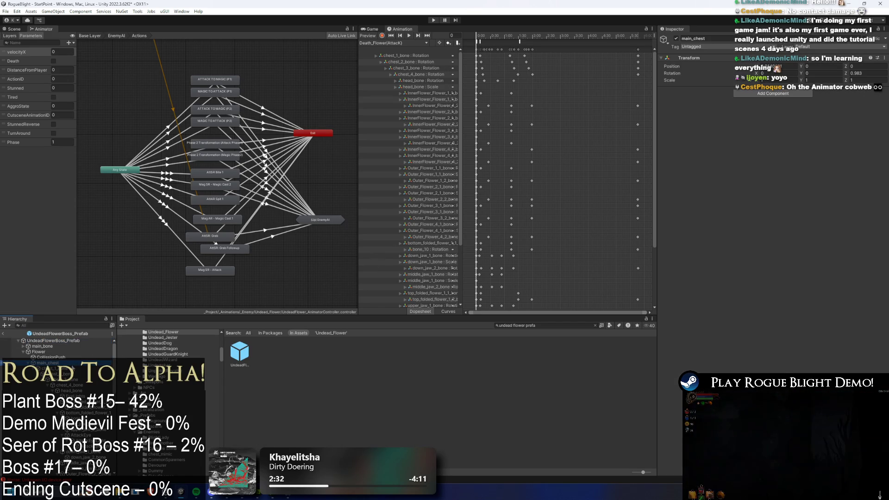
Step: Collapse the FORM CHANGE (P1), SR and AR patterns and open the Mag SR - Attack state's settings
click(99, 338)
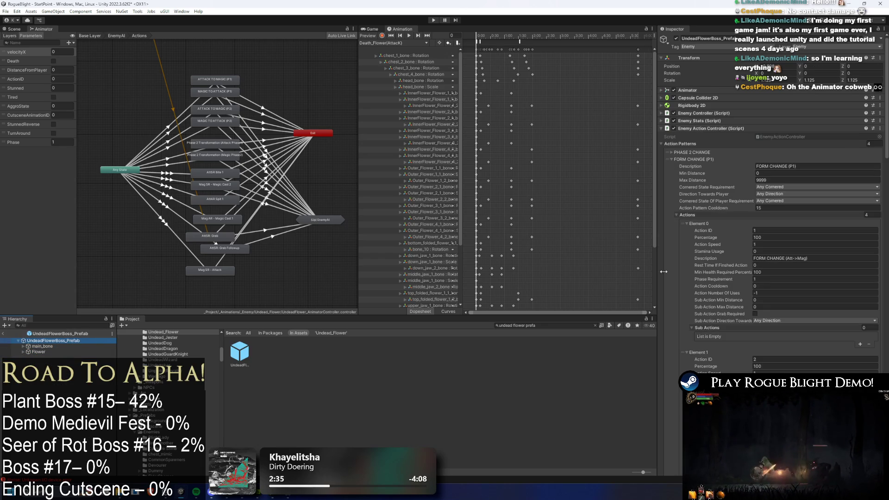
click(704, 160)
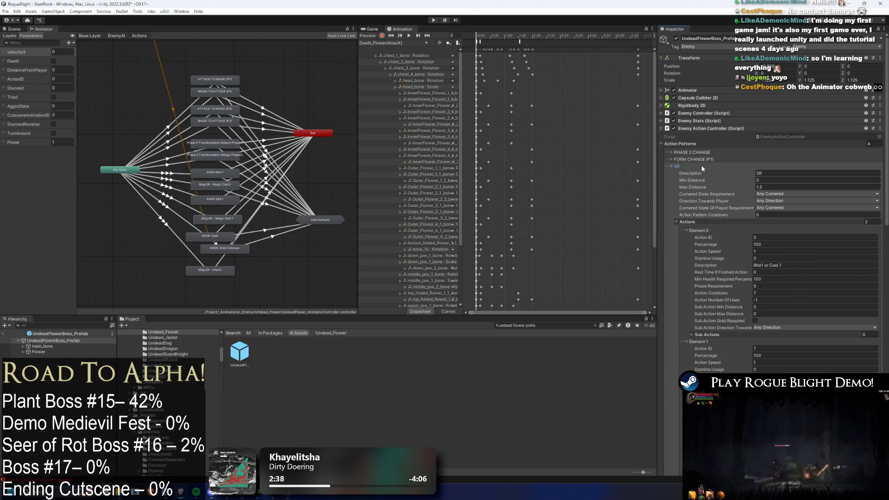
click(702, 166)
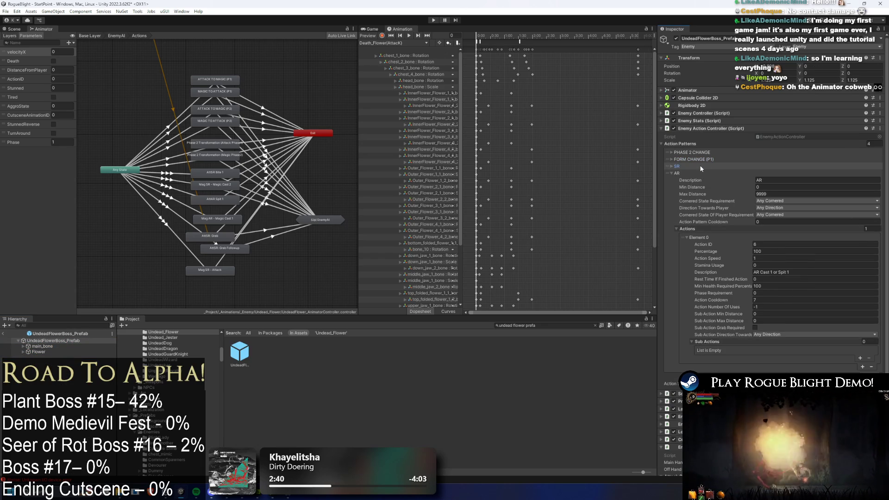
click(684, 172)
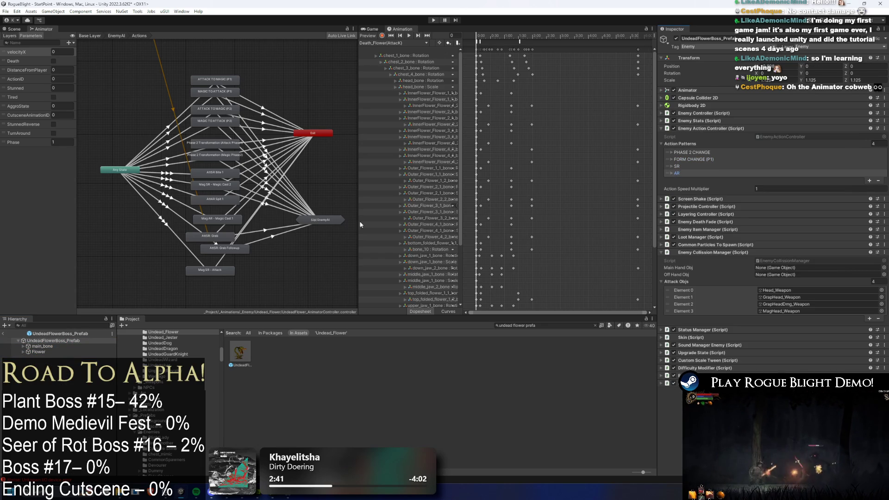
click(53, 351)
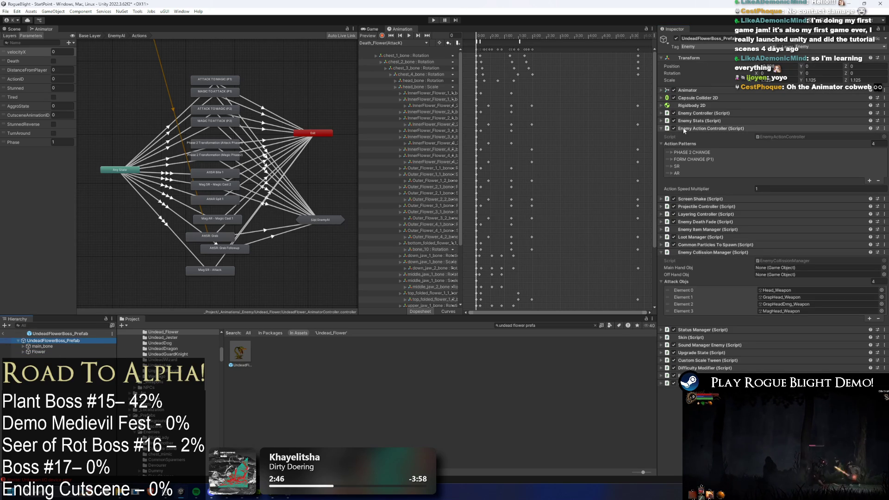
click(218, 269)
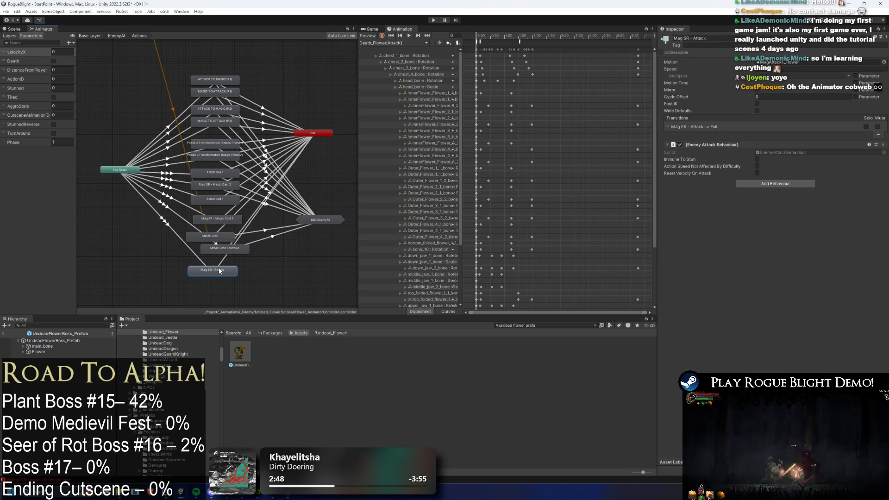
Step: Group and reposition the grab, Mag AR - Magic Cast 1 and Mag SR - Attack states
mouse_move(263, 240)
mouse_down()
mouse_move(250, 254)
mouse_move(199, 253)
mouse_move(211, 222)
mouse_up()
shift+click(214, 221)
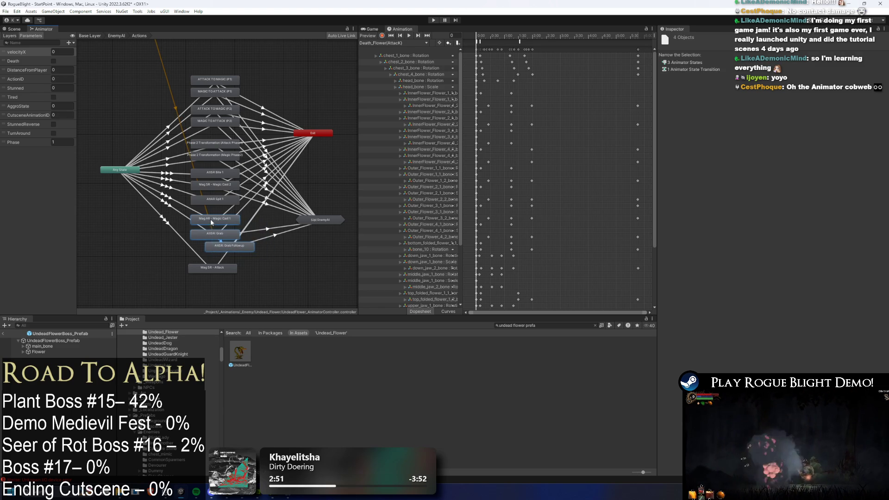
drag(215, 273, 215, 265)
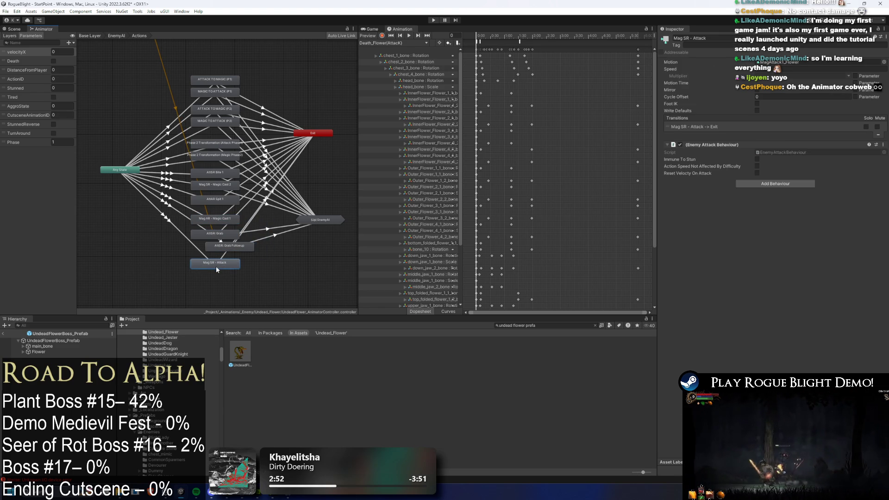
Step: Search 'spit' and untick Play On Awake on PreExistingSpit_Particle(Longer), then save and play
click(65, 341)
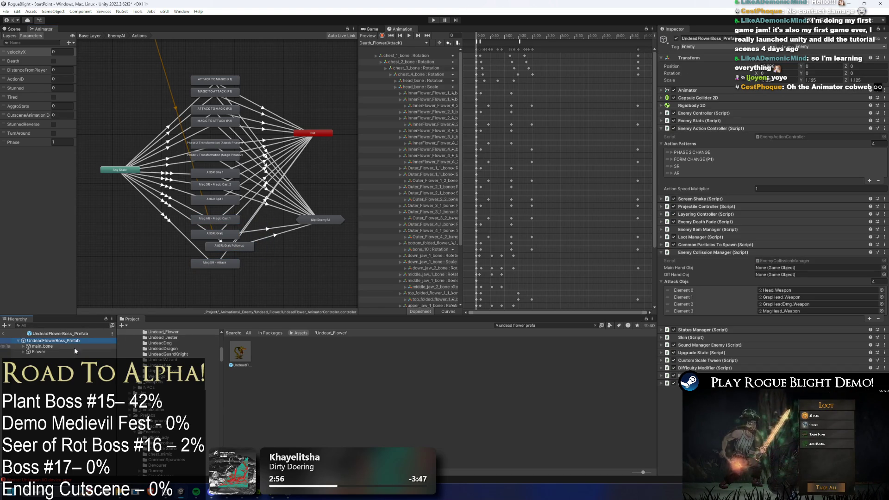
click(66, 347)
key(Right)
click(70, 326)
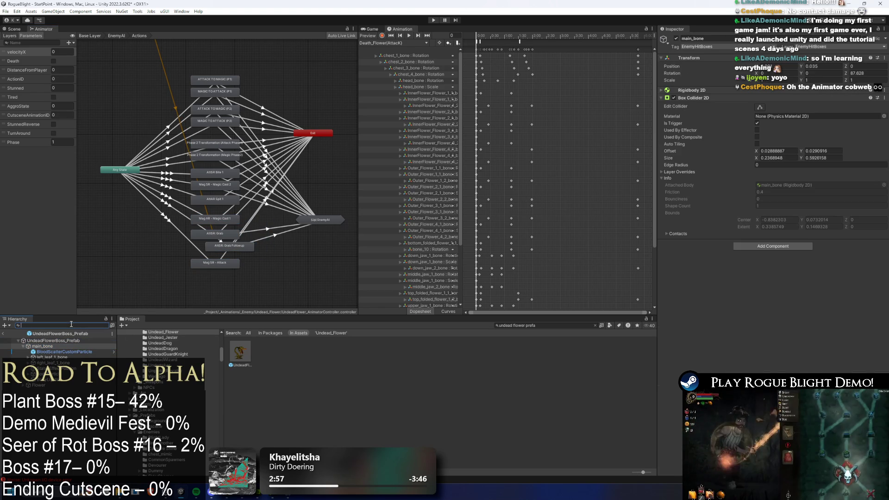
text(sp)
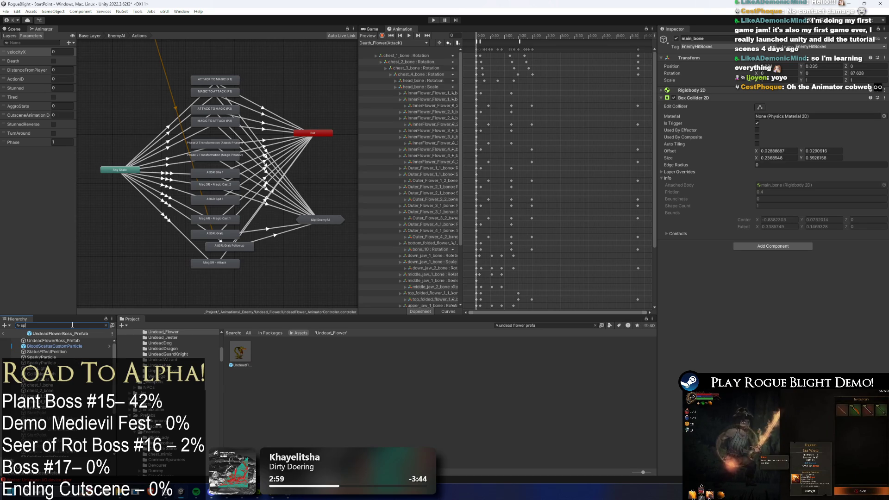
text(it)
click(63, 346)
key(Down)
click(753, 209)
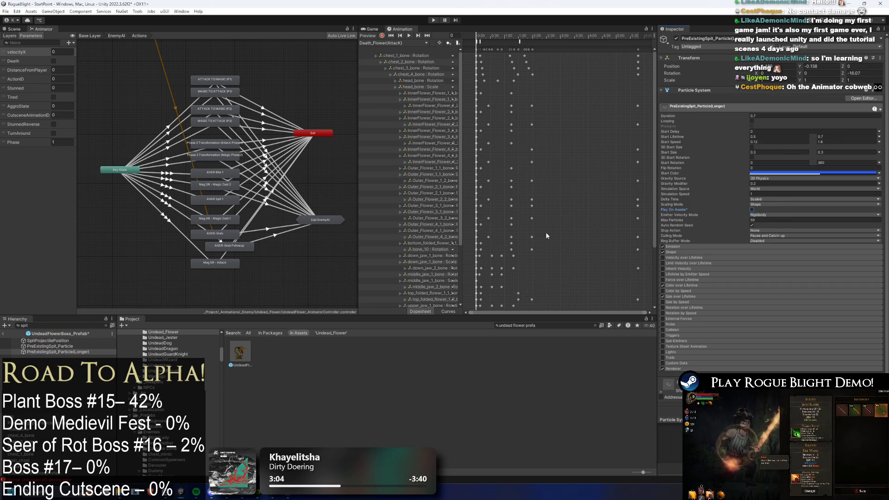
click(67, 347)
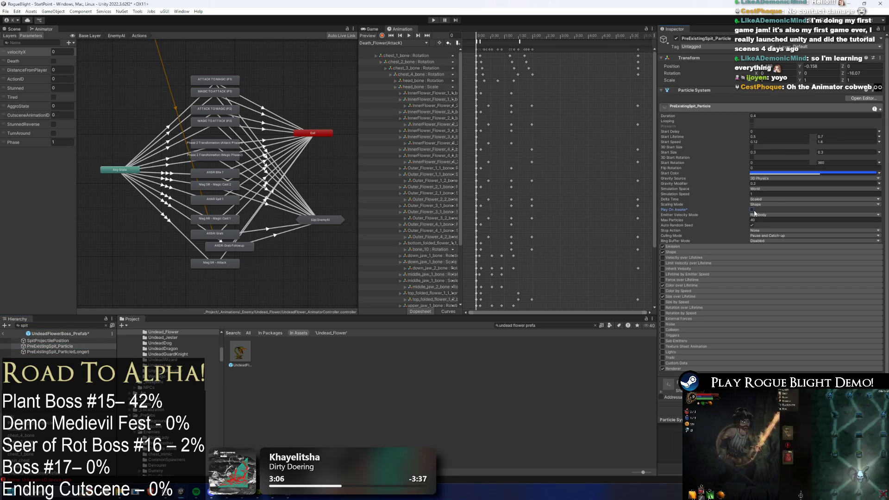
key(Up)
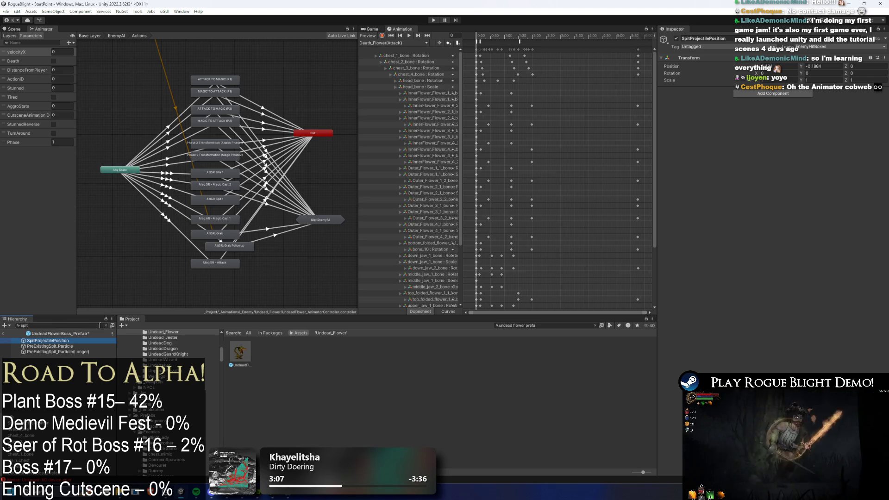
click(433, 20)
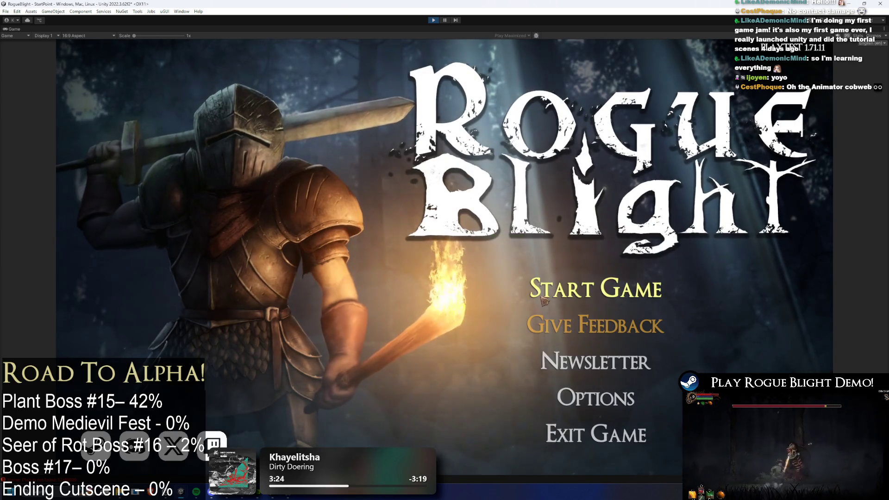
Step: Start the game from the title menu and load a save slot into Waywood Forest
click(544, 300)
click(562, 240)
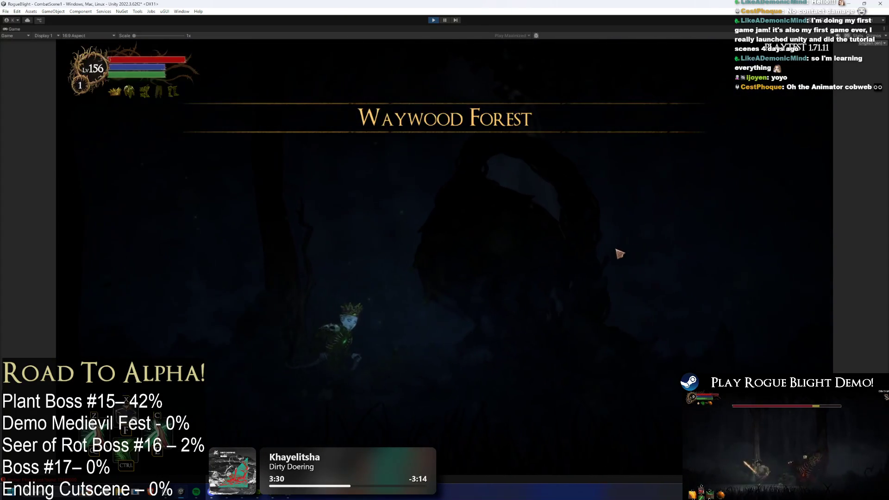
Step: Fight the plant boss in the arena, weaving left and right and striking it from beneath
key(a)
key(d)
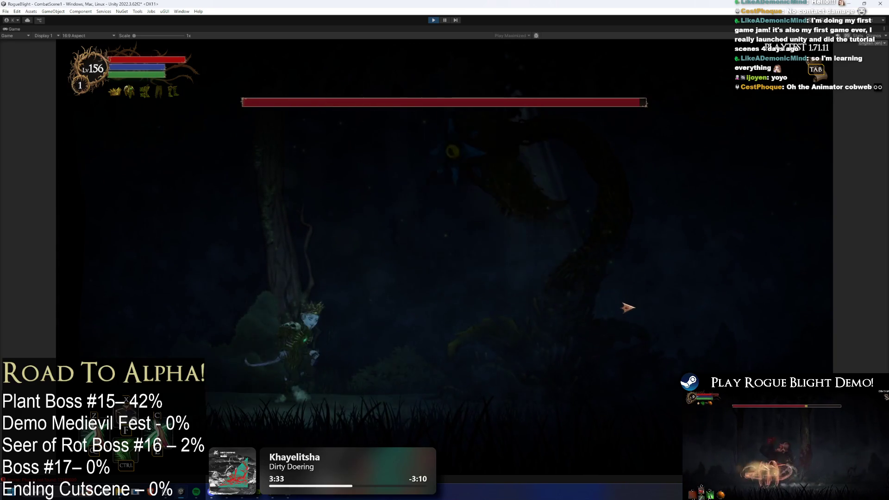
key(a)
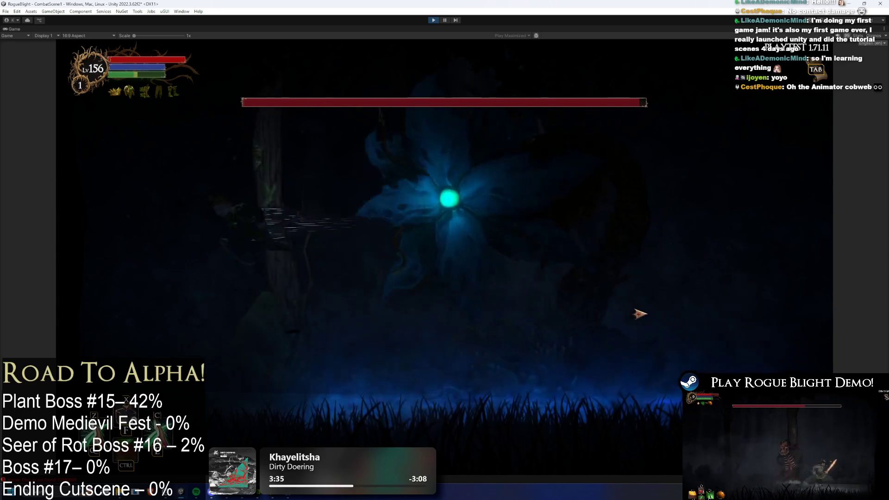
key(a)
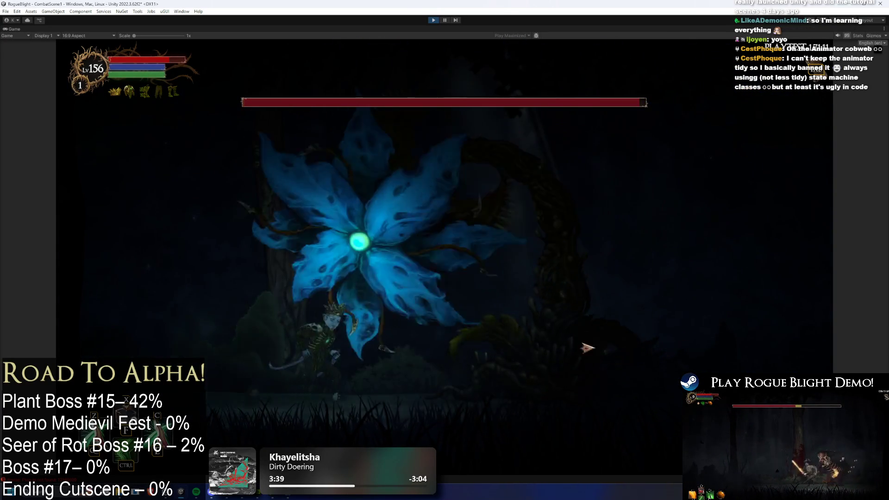
key(d)
click(423, 319)
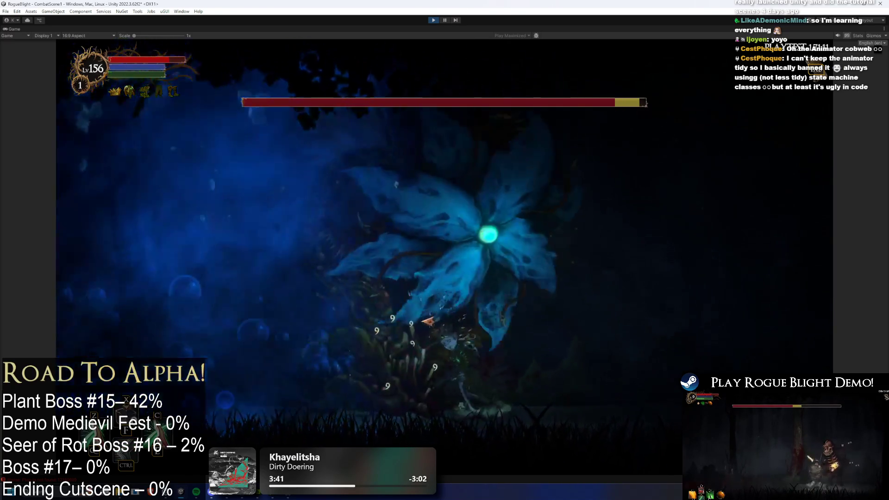
key(a)
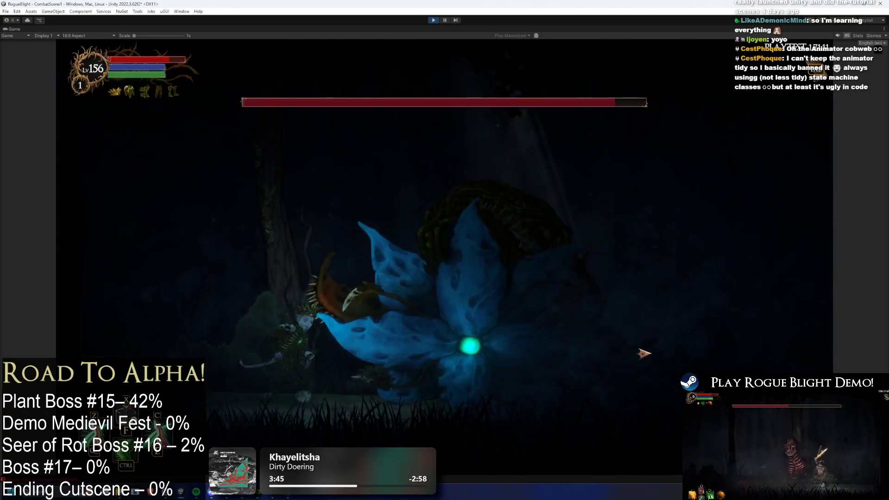
key(d)
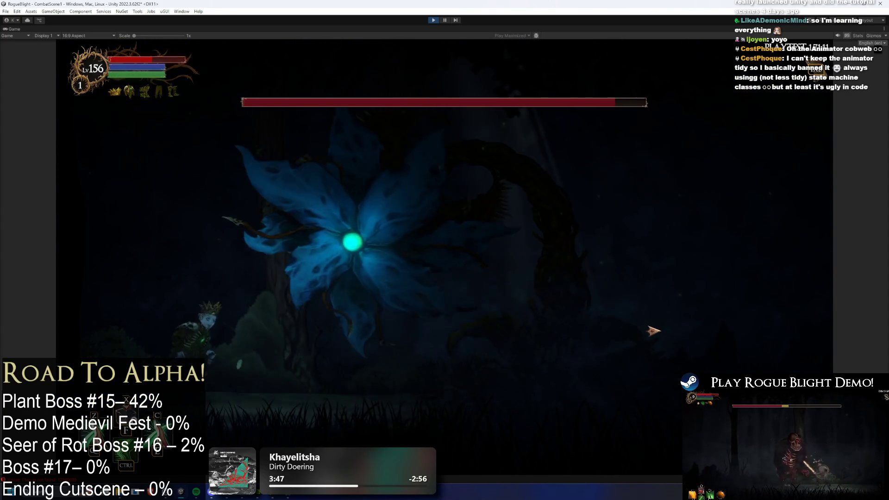
key(d)
click(547, 317)
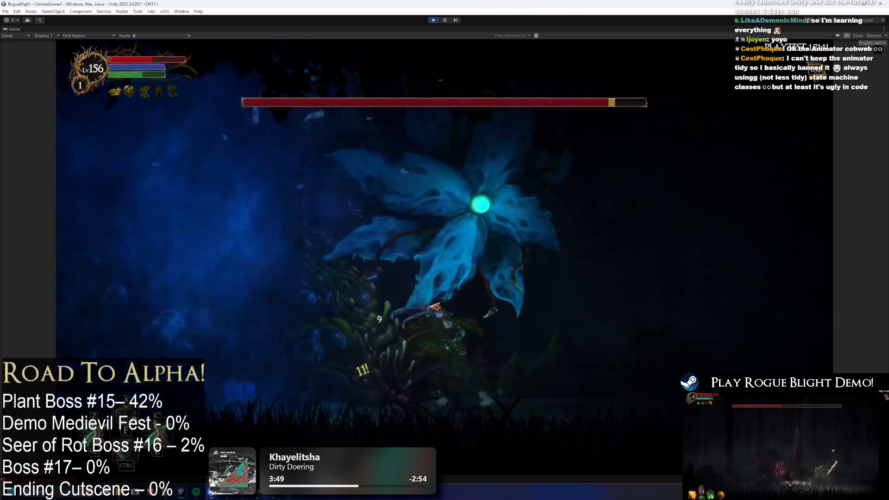
key(a)
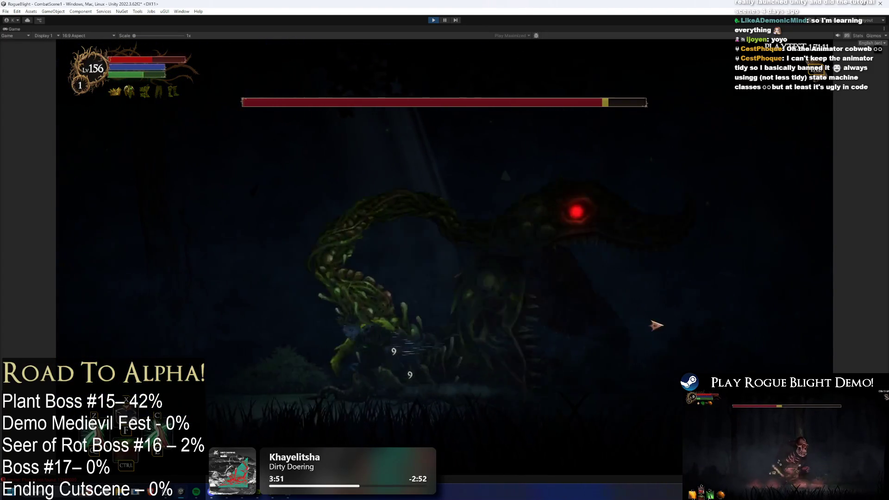
click(553, 297)
key(d)
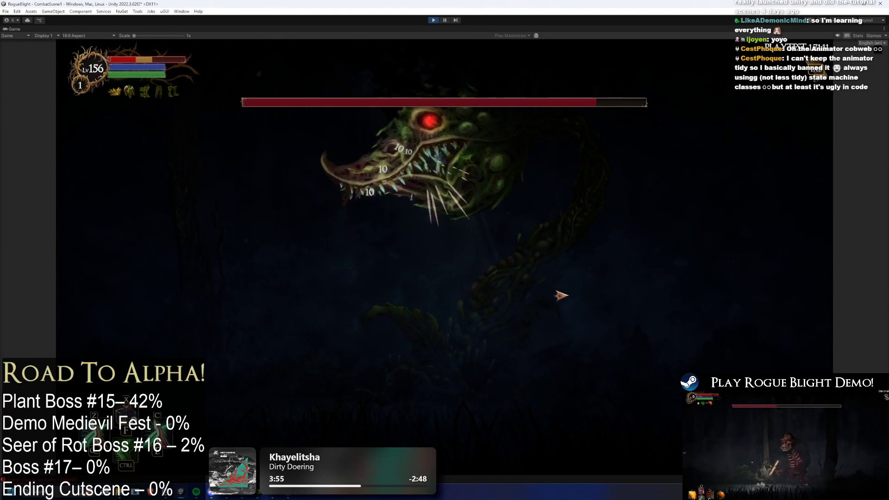
click(558, 291)
Step: Use the F1 cheats to restore health and mana, then keep slashing the boss, including midair
key(F1)
key(d)
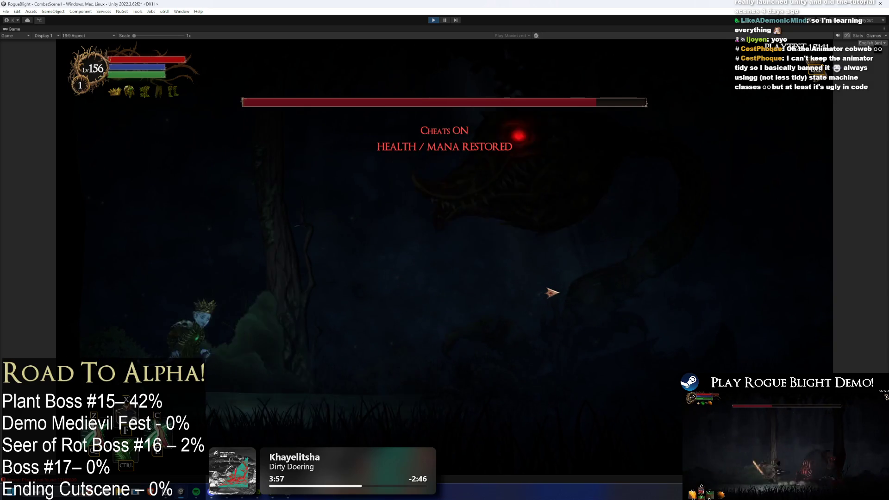
key(d)
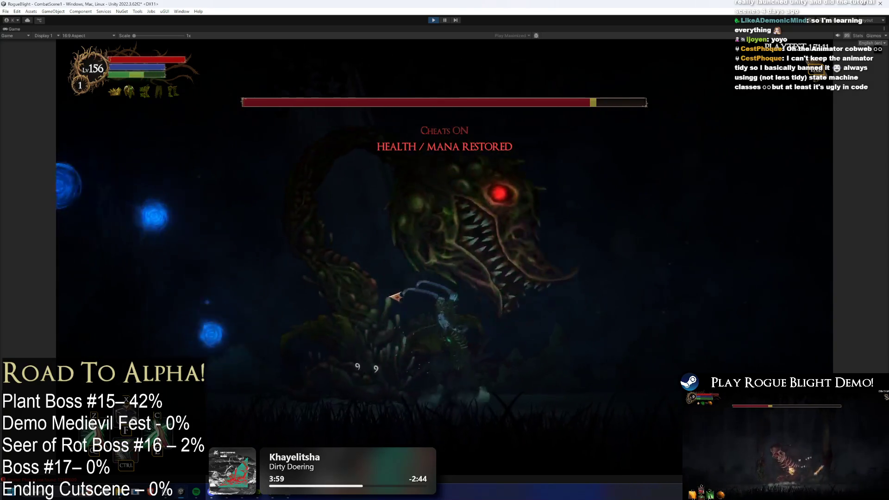
click(587, 297)
key(d)
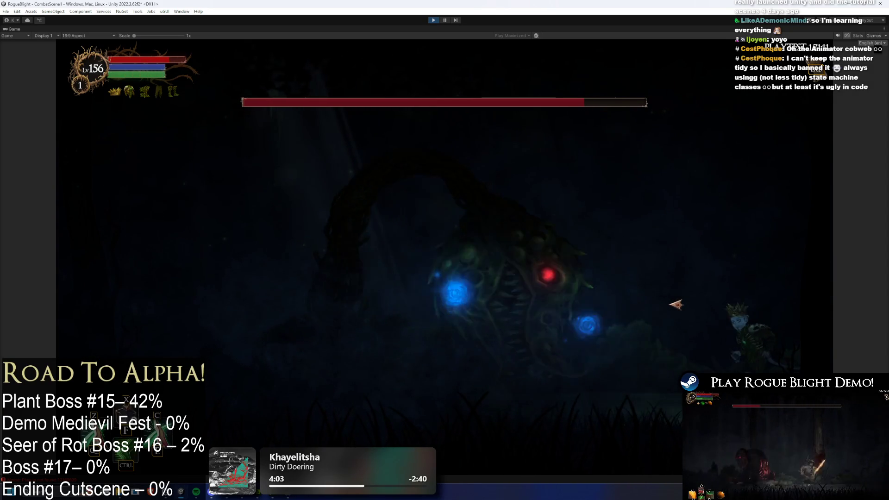
key(a)
key(space)
click(526, 299)
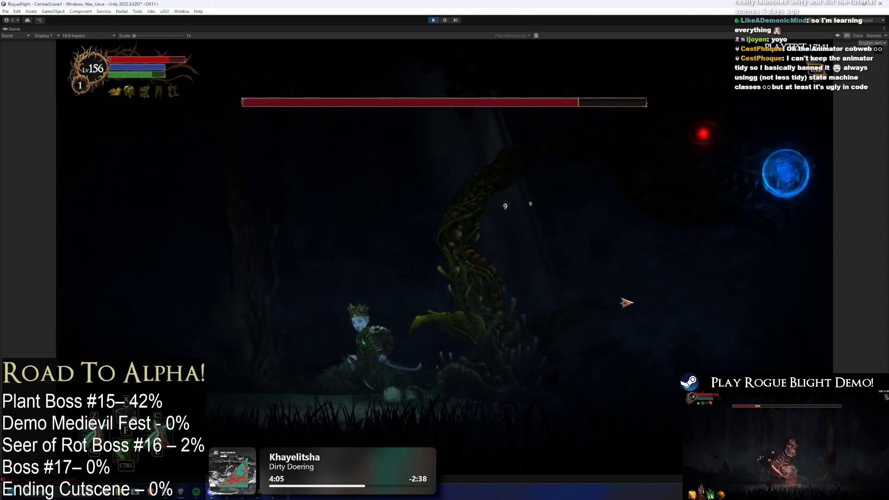
click(626, 300)
Step: Keep attacking through the boss's phase change until its health is mostly drained, then pause with Esc
key(a)
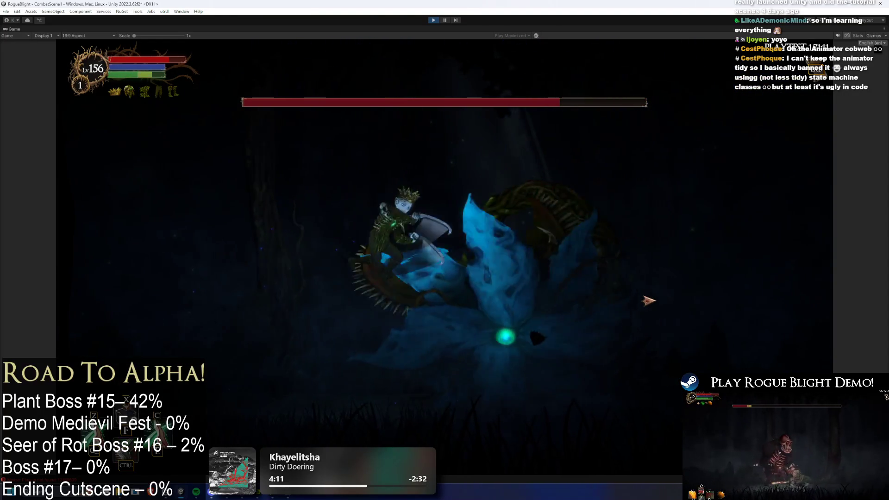
click(647, 300)
key(d)
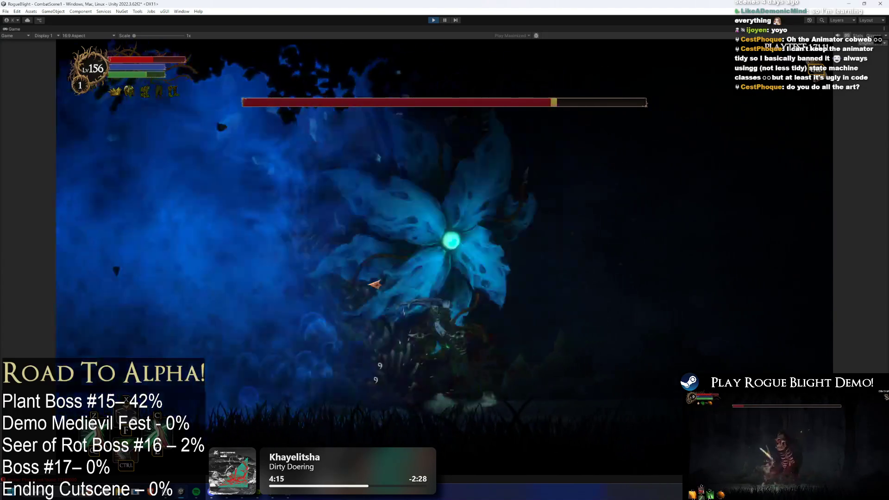
click(456, 264)
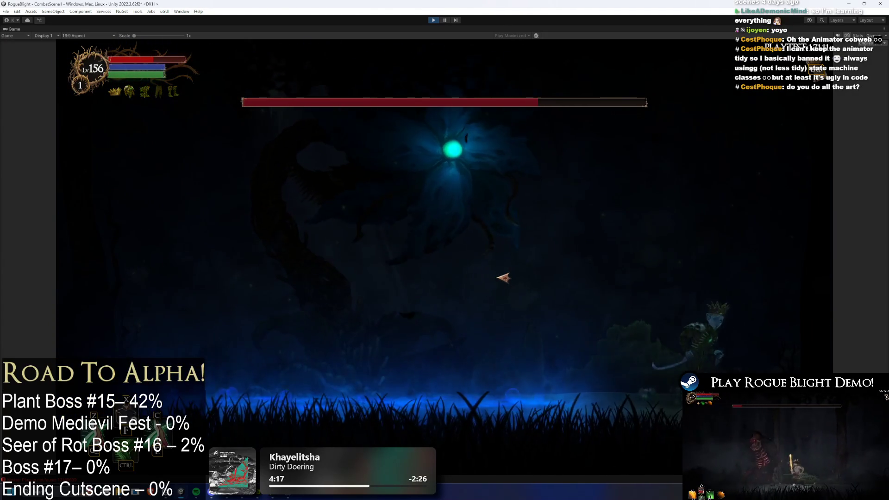
key(a)
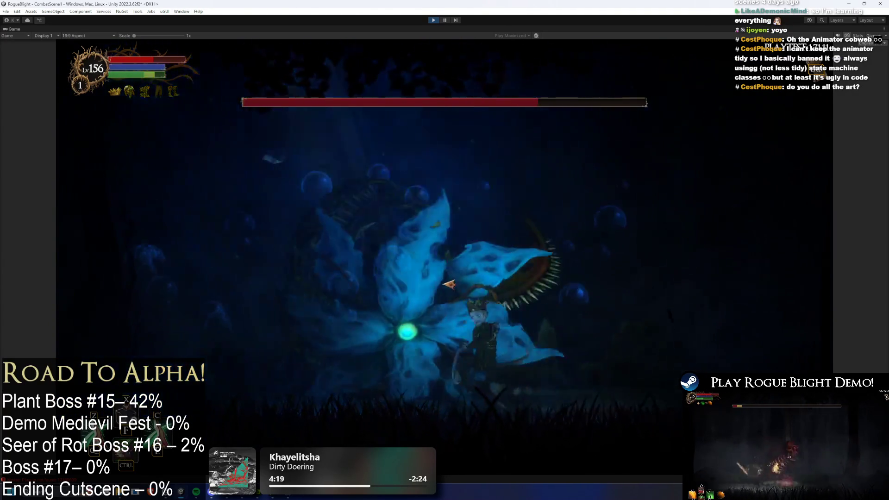
key(d)
click(510, 286)
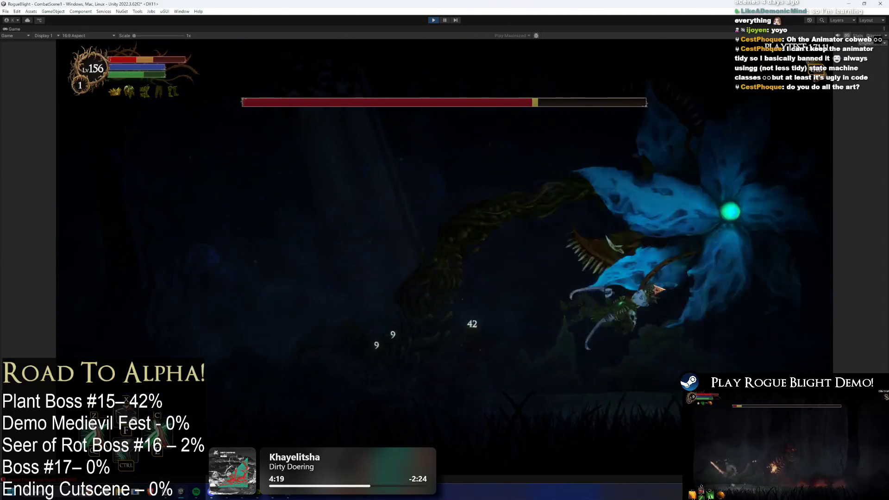
key(a)
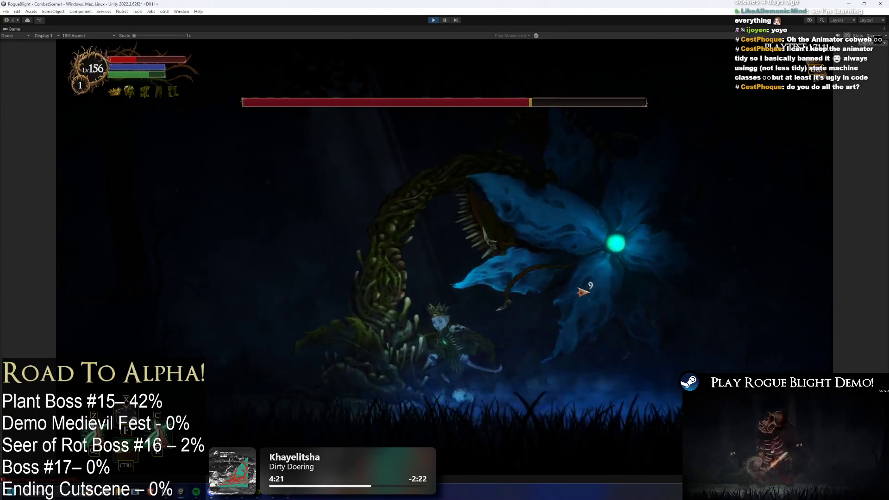
click(562, 287)
key(a)
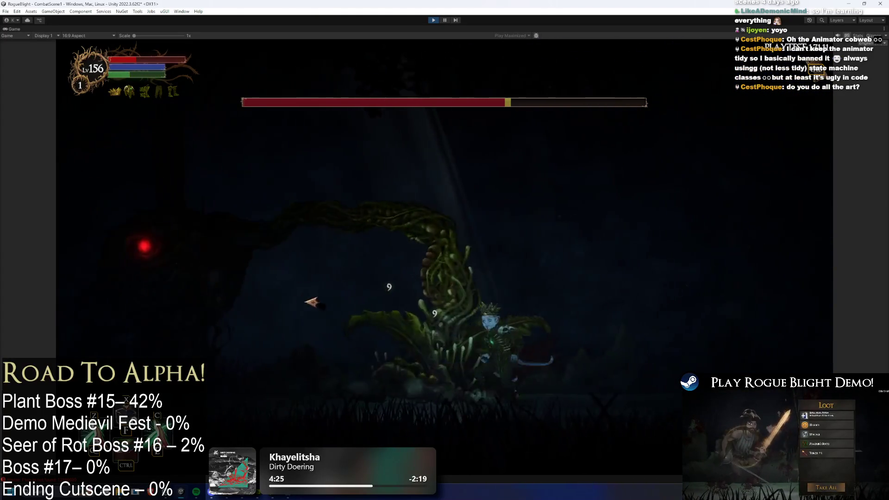
key(a)
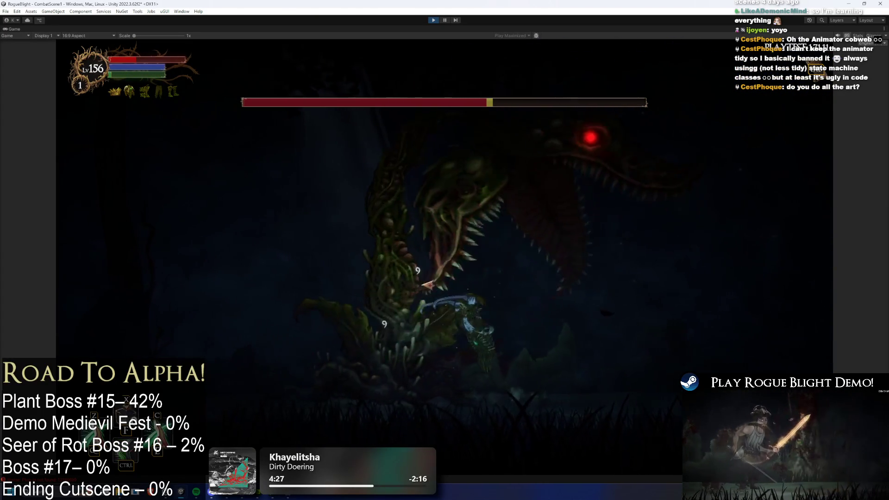
click(551, 296)
key(a)
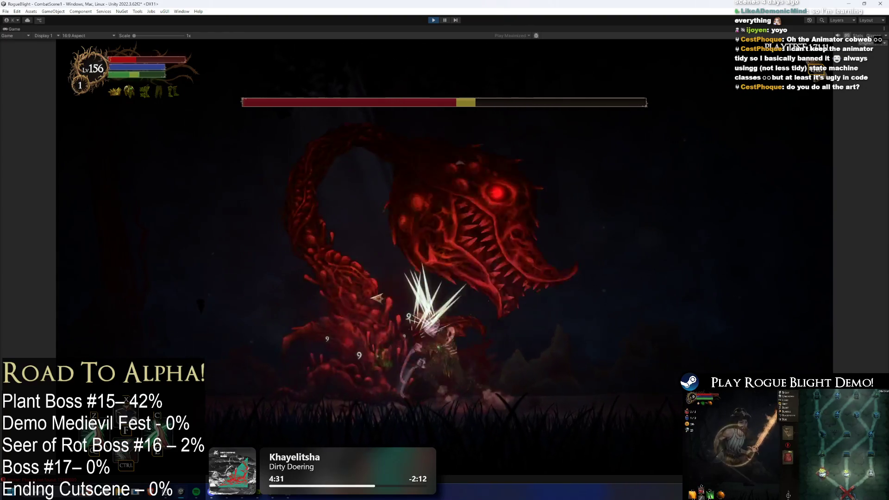
key(d)
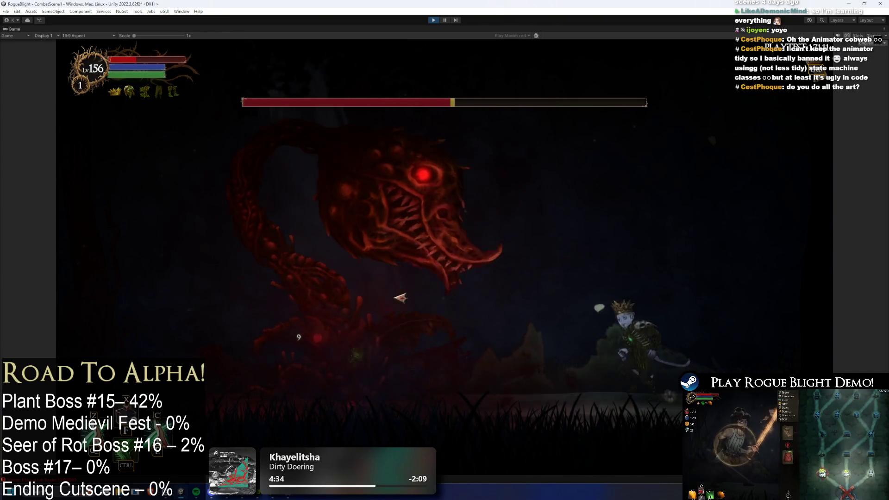
click(564, 296)
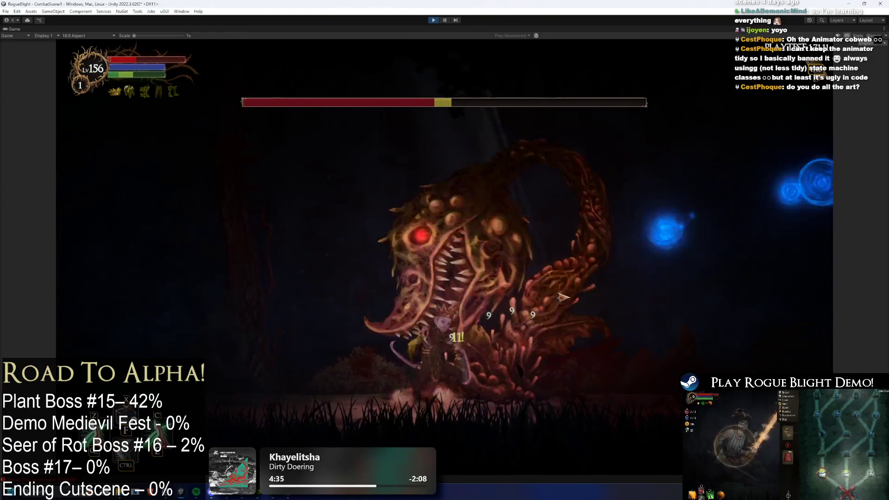
click(564, 296)
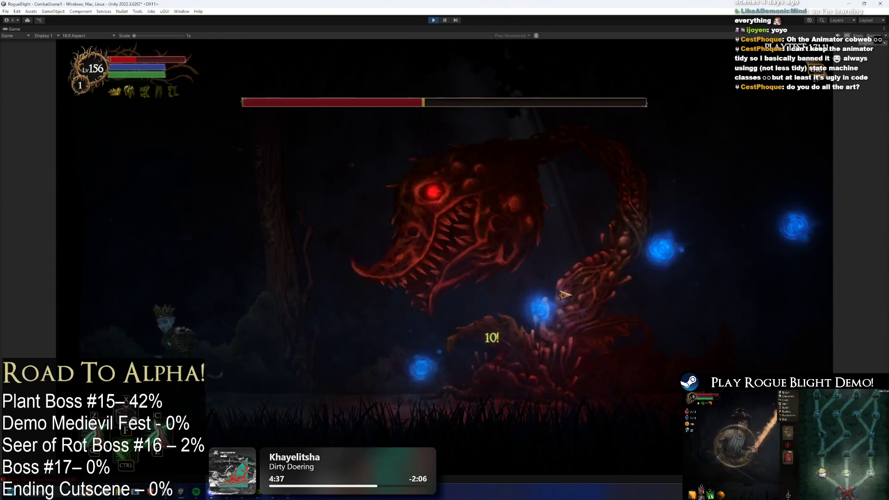
key(space)
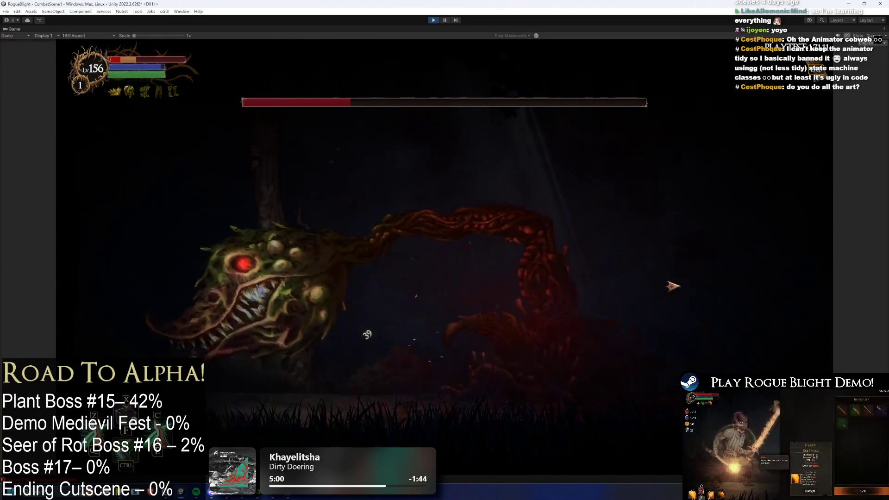
key(Escape)
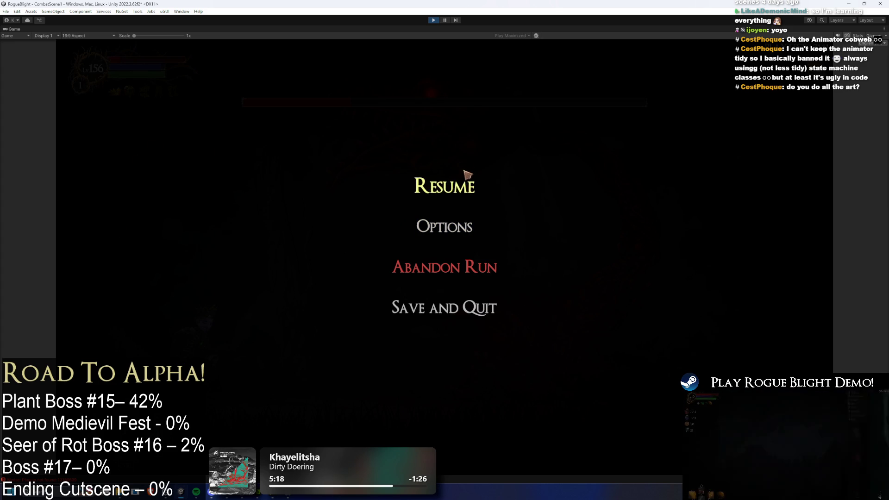
Step: Resume the fight, pause and resume once more, then confirm the level progress summary after dying
click(478, 185)
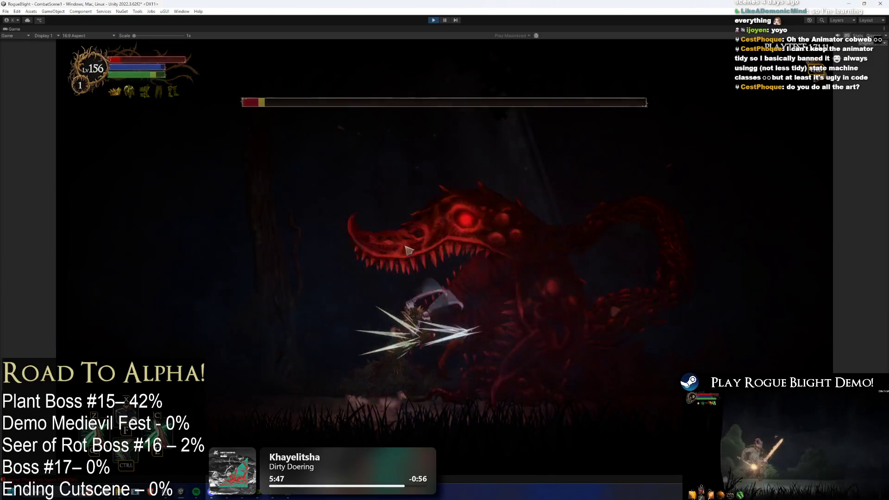
key(Escape)
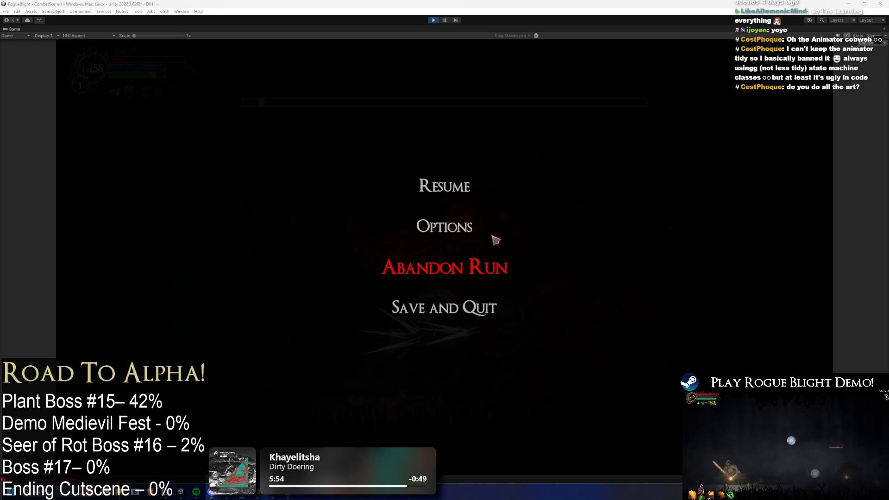
click(452, 188)
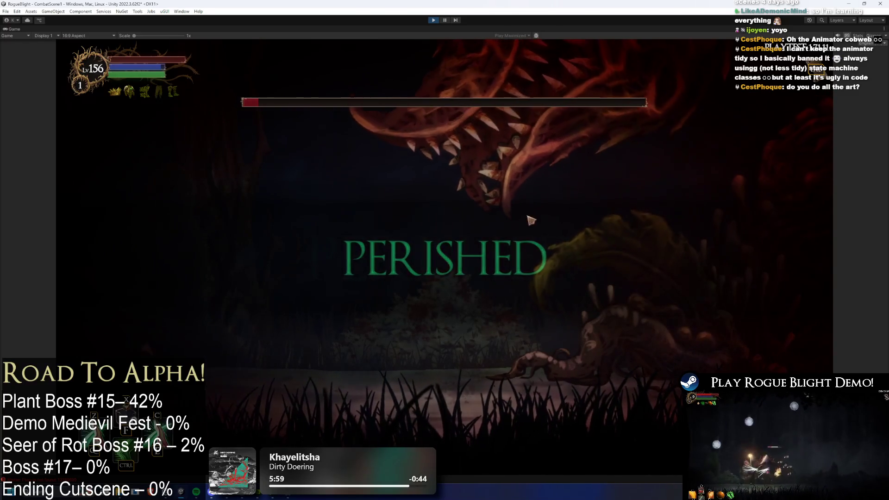
click(466, 316)
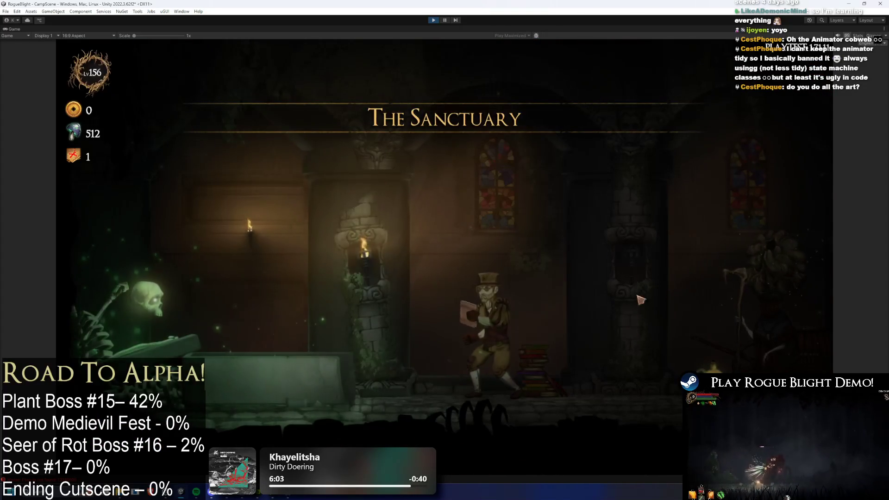
Step: At Kali's starting gear, equip Gorilla's Skull on the head and the Ragged Top on the body
key(d)
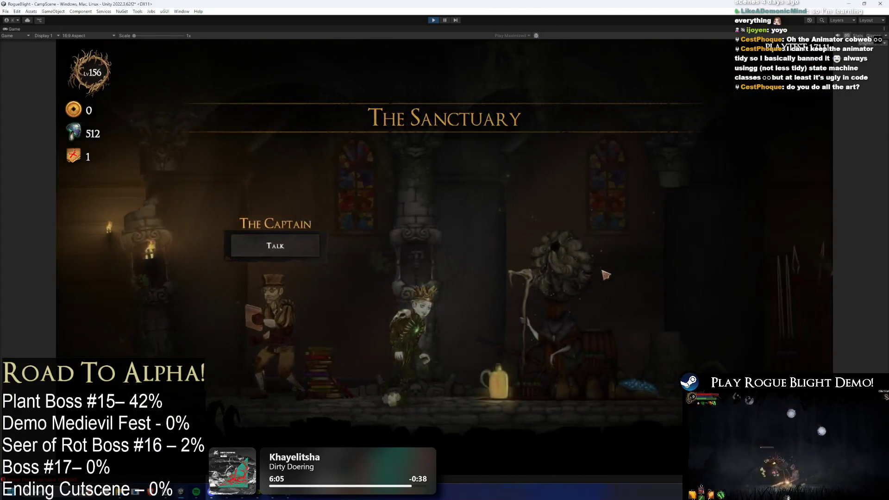
key(a)
key(d)
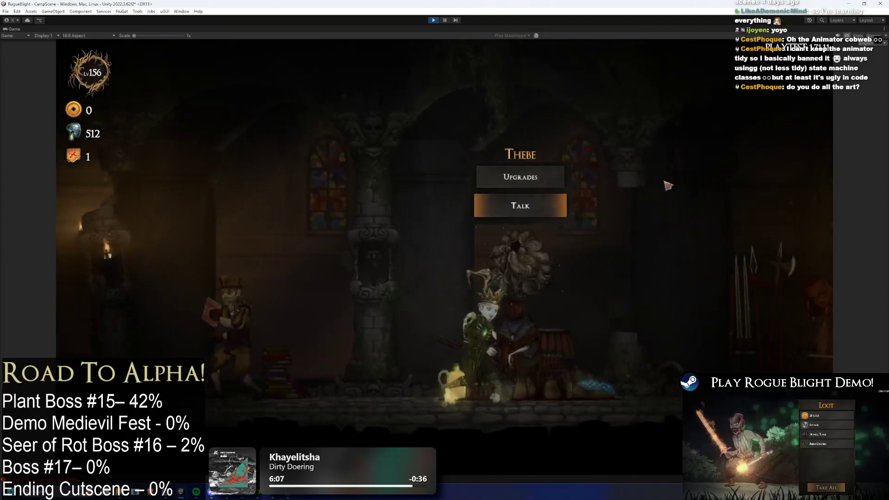
click(499, 207)
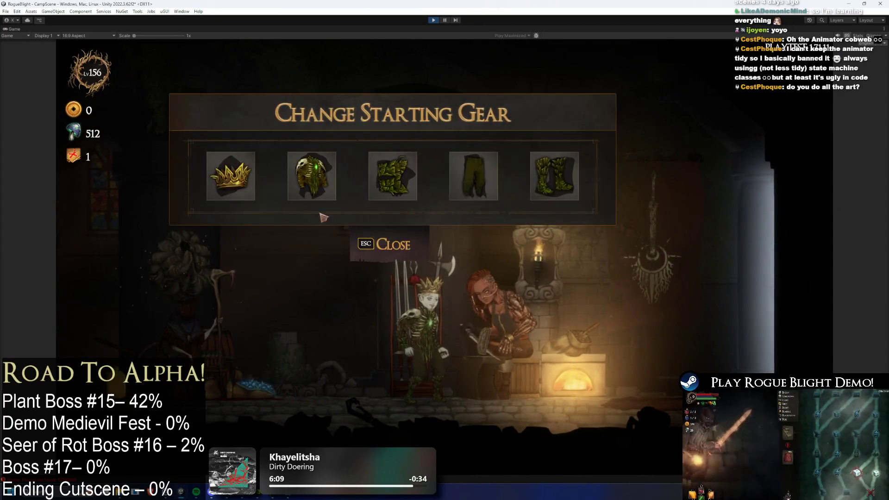
click(244, 172)
click(245, 167)
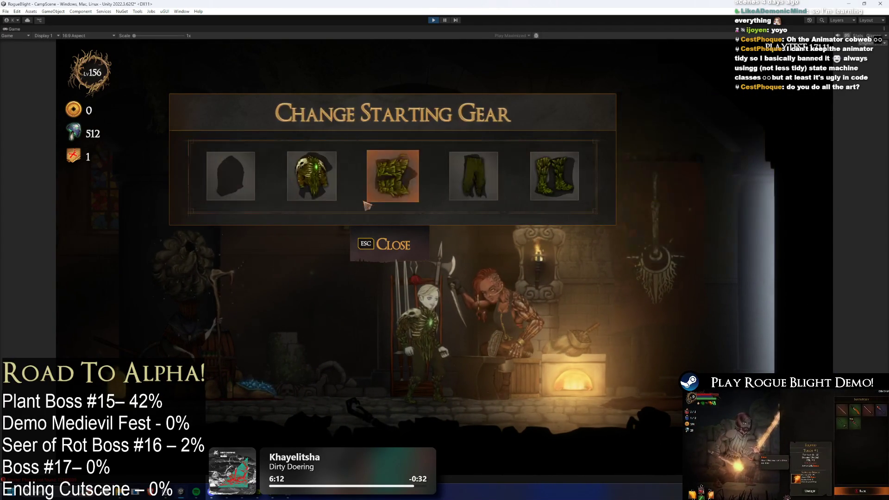
click(311, 176)
click(314, 186)
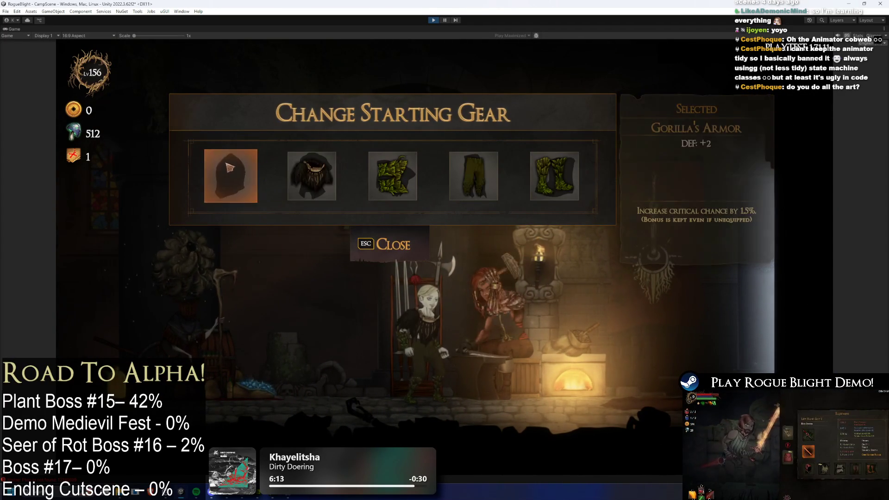
click(300, 180)
click(238, 198)
Step: Equip gloves, Ragged Shorts and Bloody Gorilla's Boots for the remaining slots and close the gear panel
click(393, 176)
click(242, 197)
click(198, 157)
click(550, 195)
click(288, 193)
click(413, 234)
Step: Have the Cartographer start a Story Mode run at difficulty 1 and accept the offered choice
key(d)
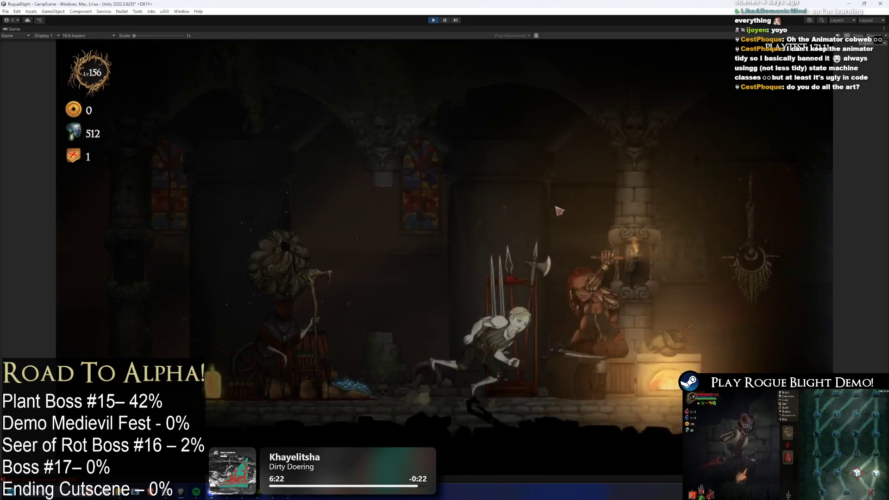
key(e)
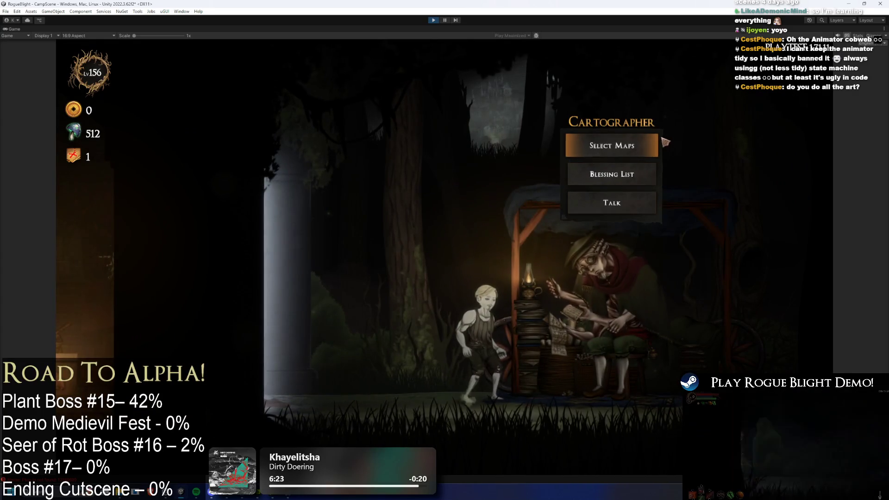
click(654, 143)
click(377, 188)
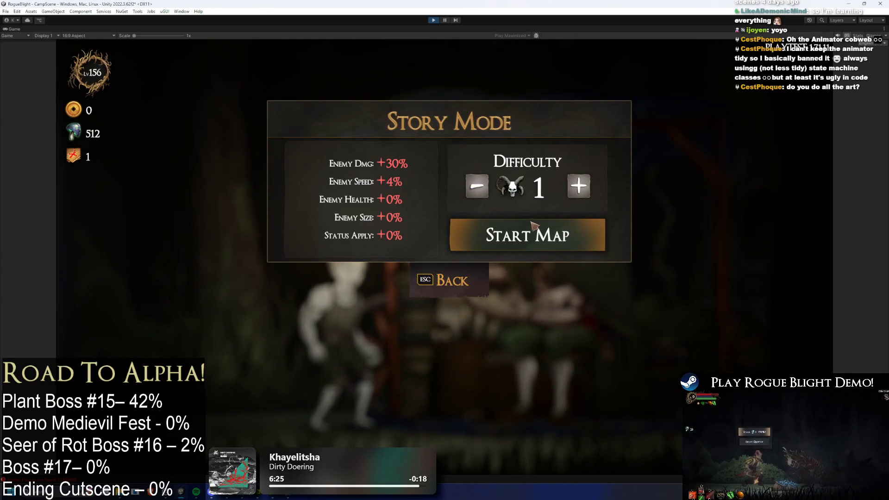
click(539, 229)
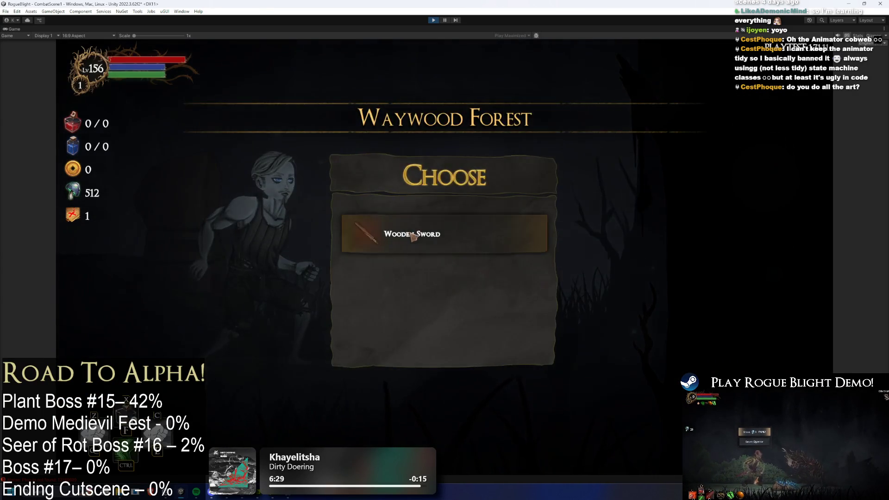
click(423, 237)
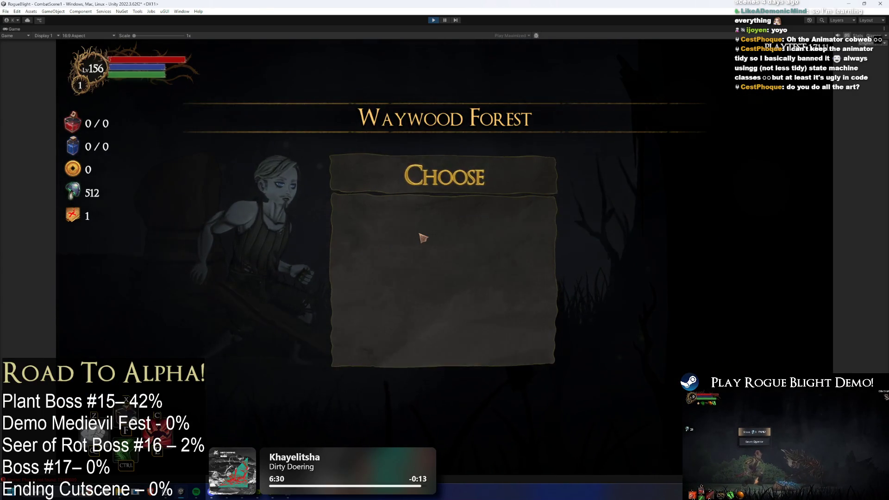
Step: Check the character's equipment and the map legend, then stop play mode
key(Tab)
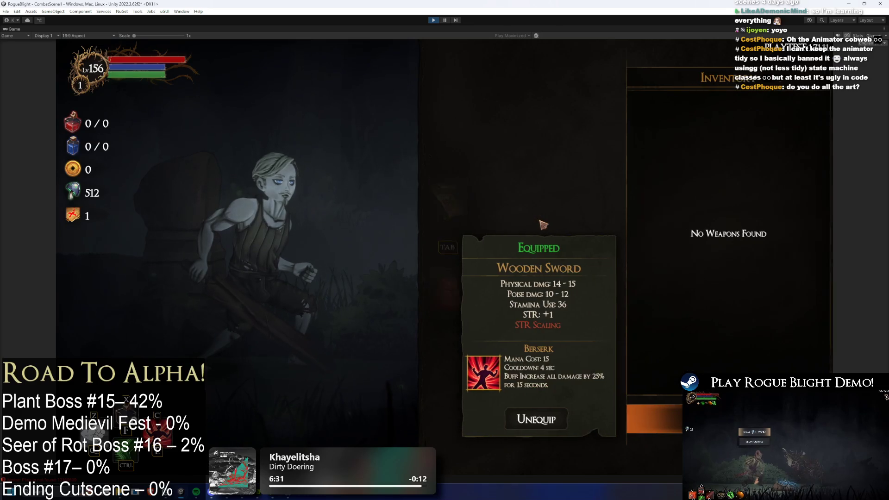
key(Escape)
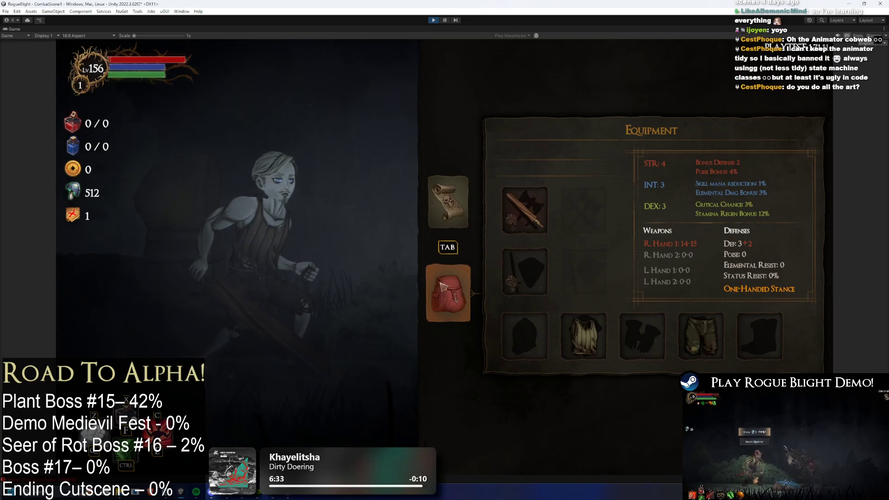
click(458, 209)
click(445, 292)
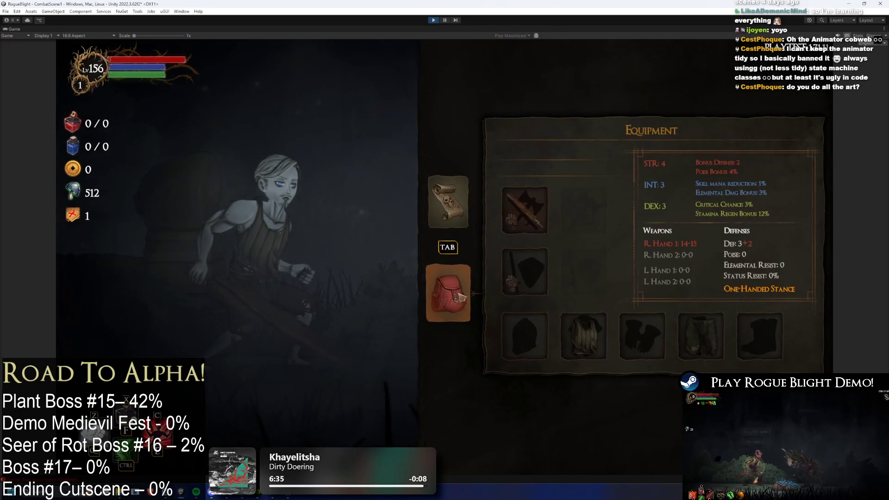
click(434, 20)
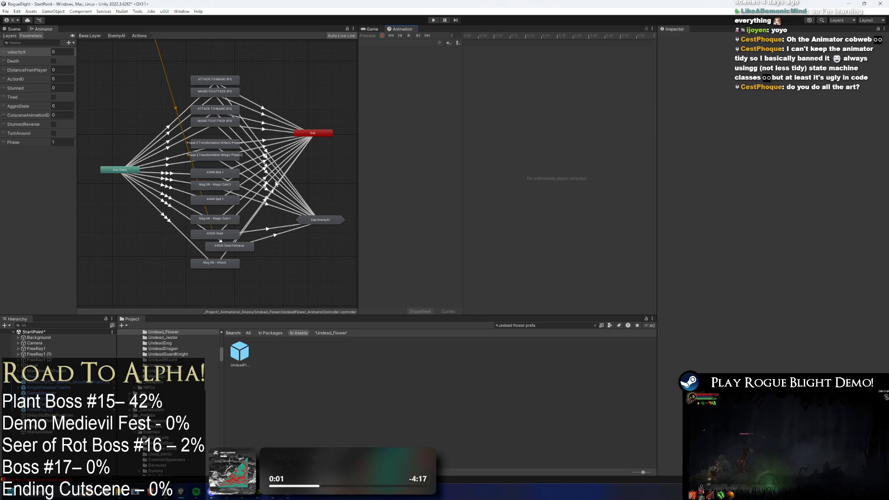
Step: Open the UndeadFlower boss prefab, collapse Enemy Collision Manager, and expand the SR and AR action patterns
double_click(238, 365)
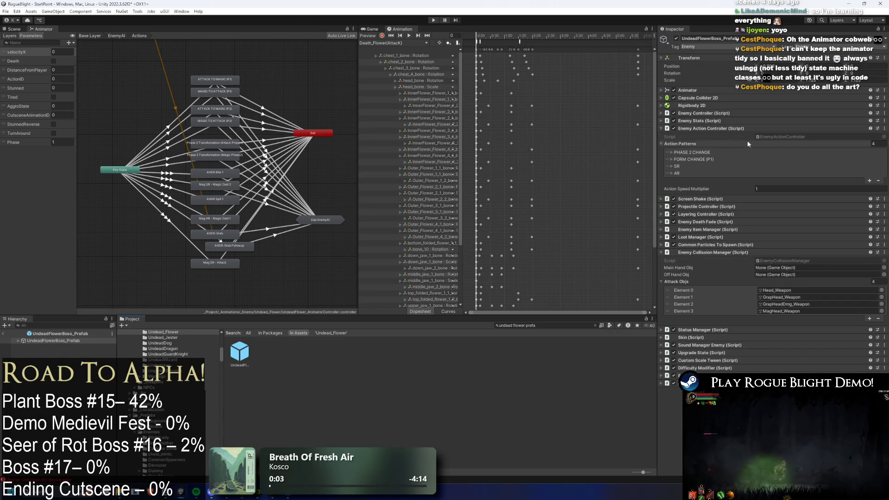
click(717, 255)
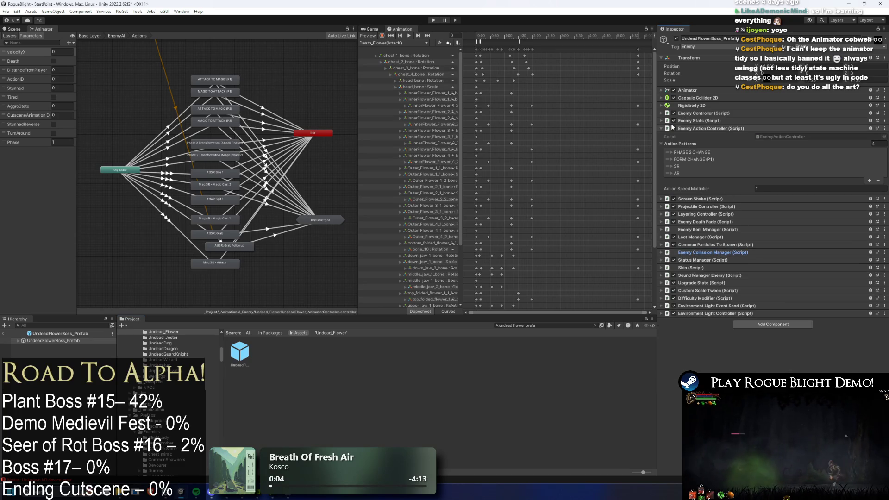
click(690, 166)
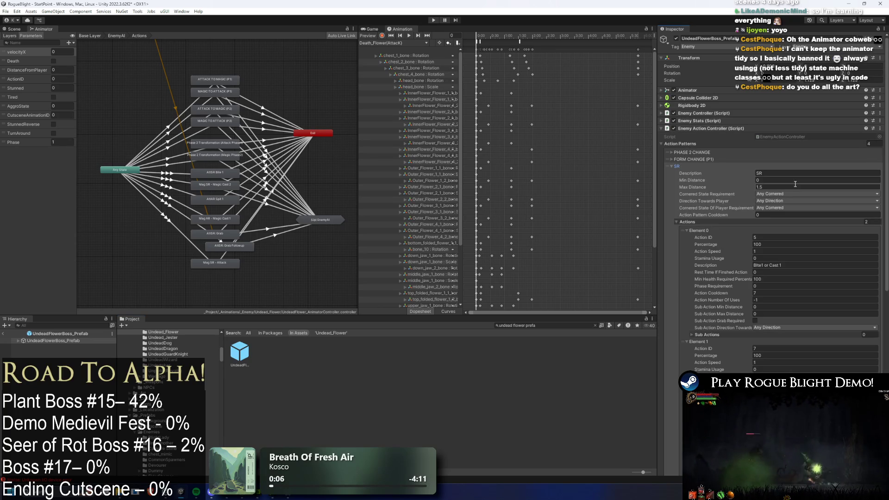
click(690, 166)
click(690, 172)
click(697, 172)
click(696, 172)
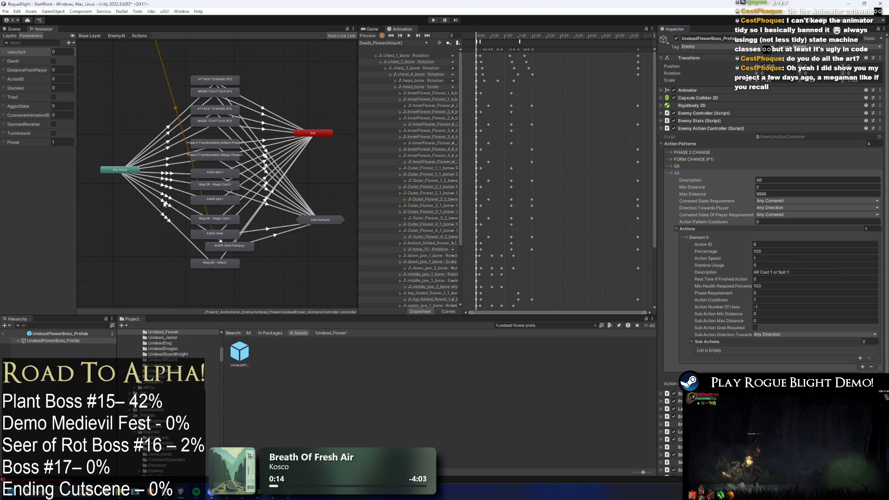
Step: Pan and zoom the Animator graph and select the Any State to Mag SR - Attack transition
scroll(185, 227, up, 5)
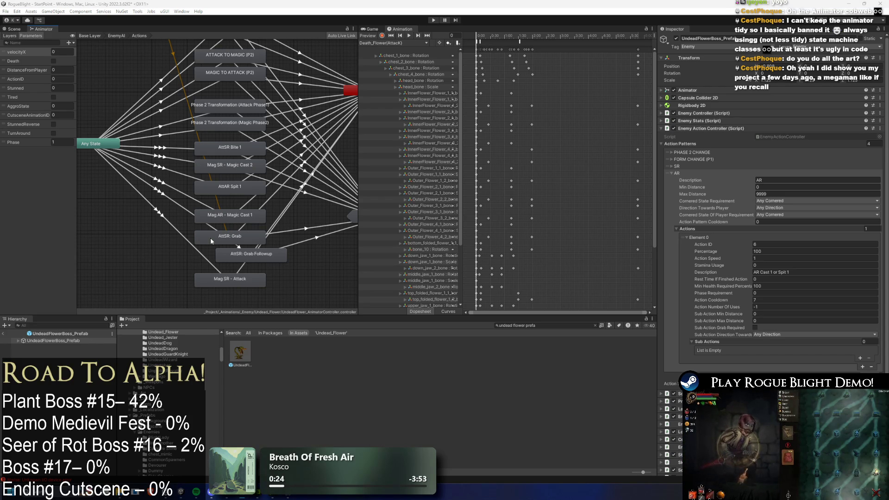
mouse_move(171, 209)
mouse_down()
mouse_move(178, 224)
mouse_move(166, 238)
mouse_up()
scroll(165, 231, down, 3)
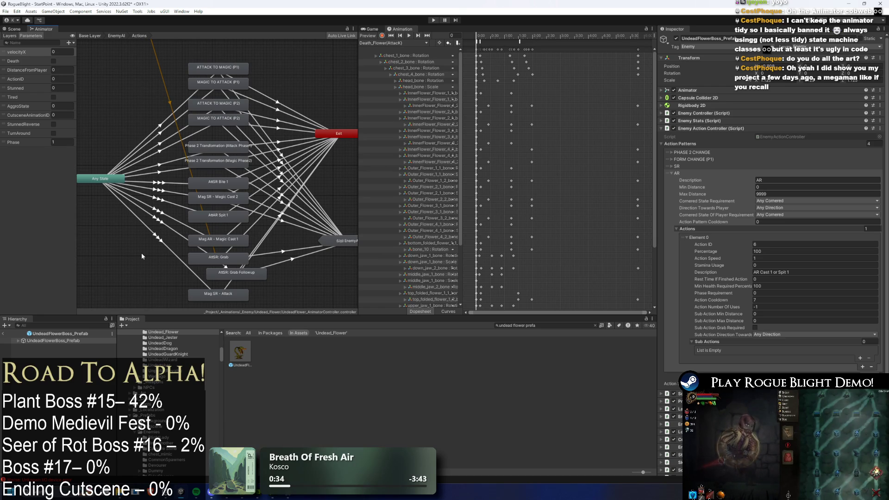
scroll(196, 222, down, 2)
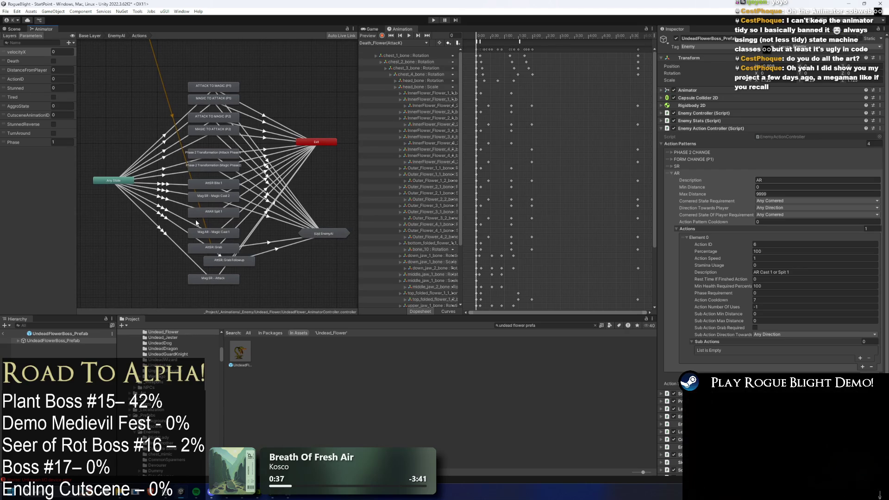
click(160, 232)
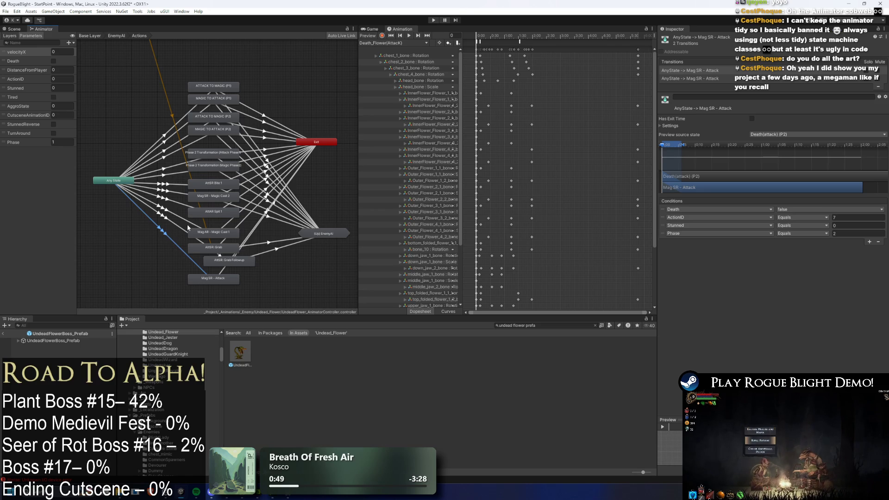
Step: Inspect the other Mag SR - Attack transition and the AttSR: Grab states, then enlarge the animation area
click(714, 71)
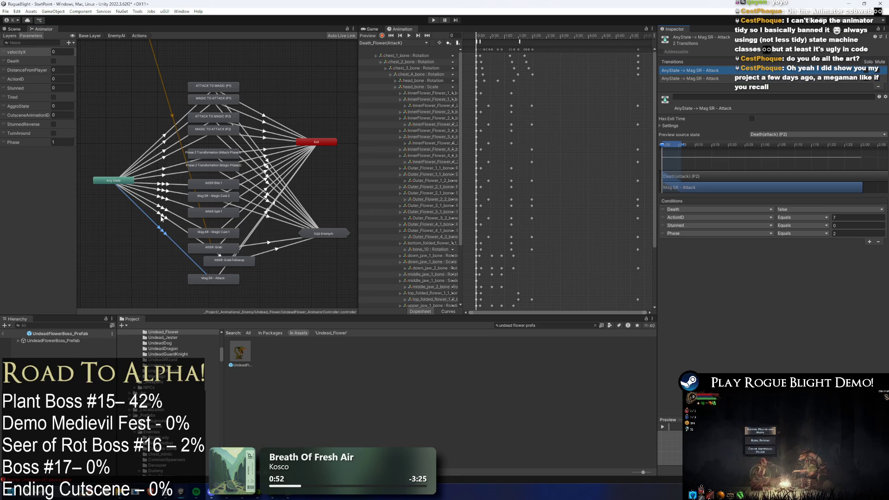
click(231, 263)
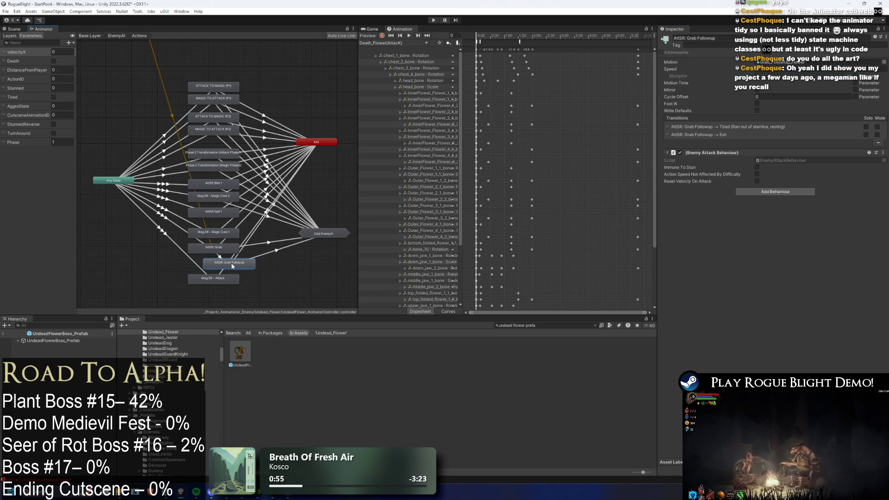
click(166, 219)
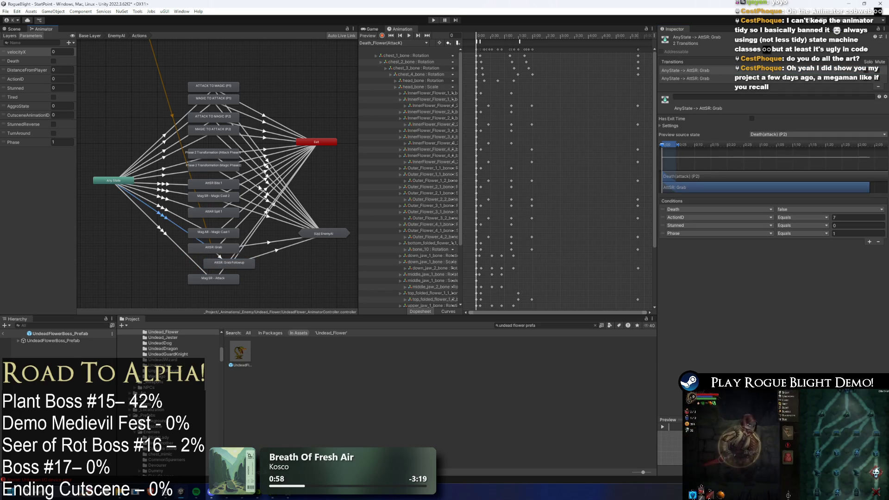
drag(335, 230, 324, 232)
click(327, 218)
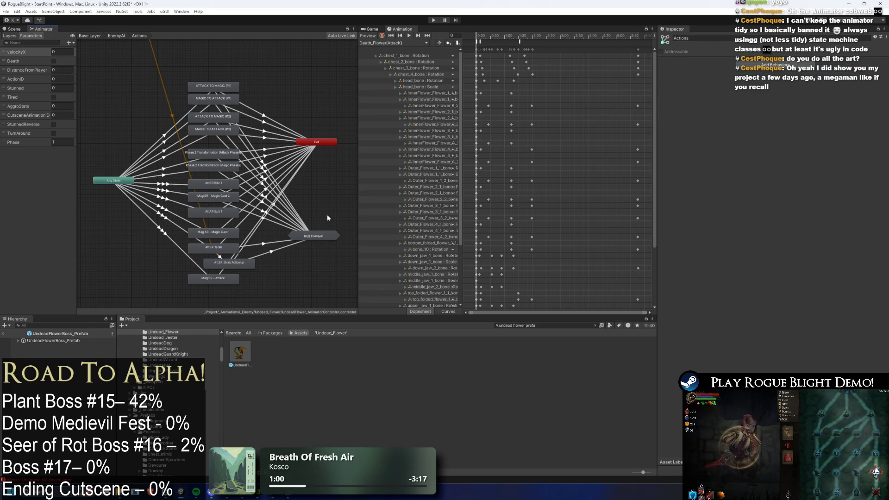
drag(212, 316, 231, 328)
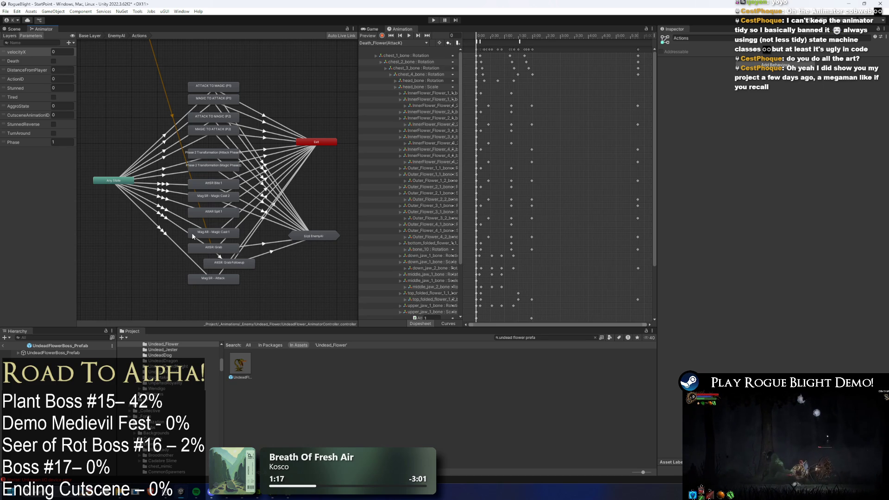
Step: Inspect the AttSR: Grab, Mag AR - Magic Cast 1 and AttAR Spit 1 transitions and states
click(169, 221)
click(170, 213)
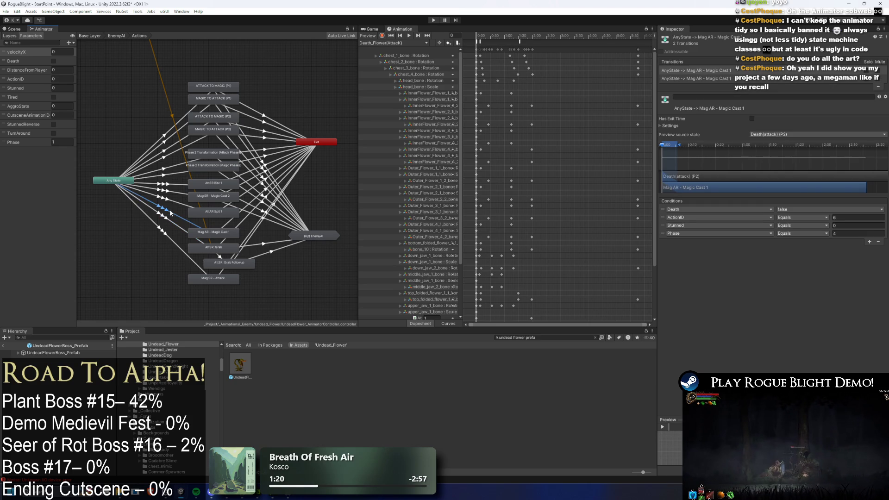
scroll(190, 213, up, 4)
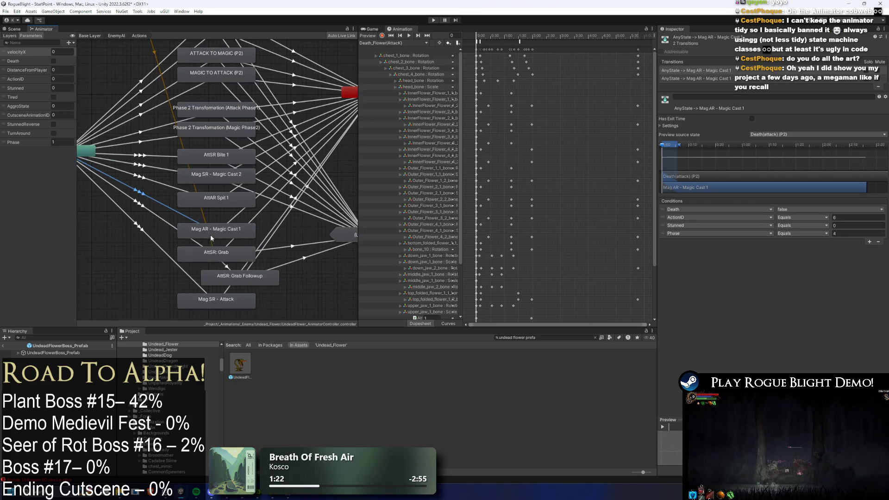
click(215, 219)
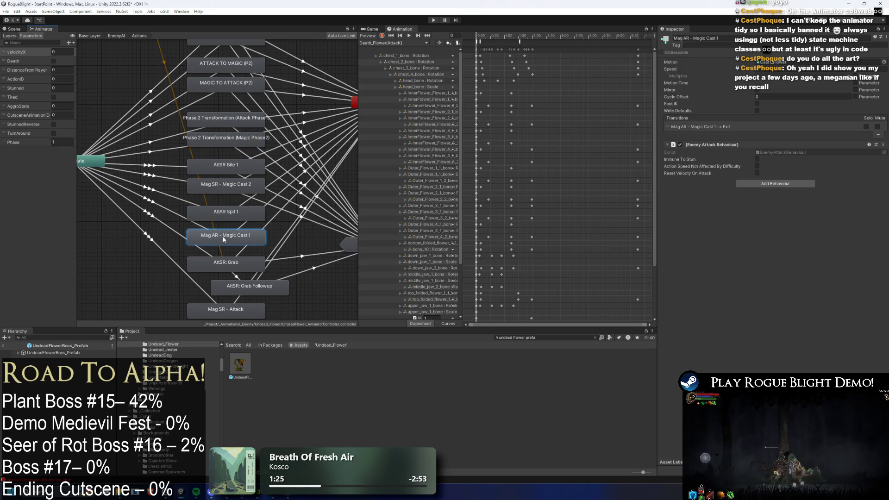
click(171, 198)
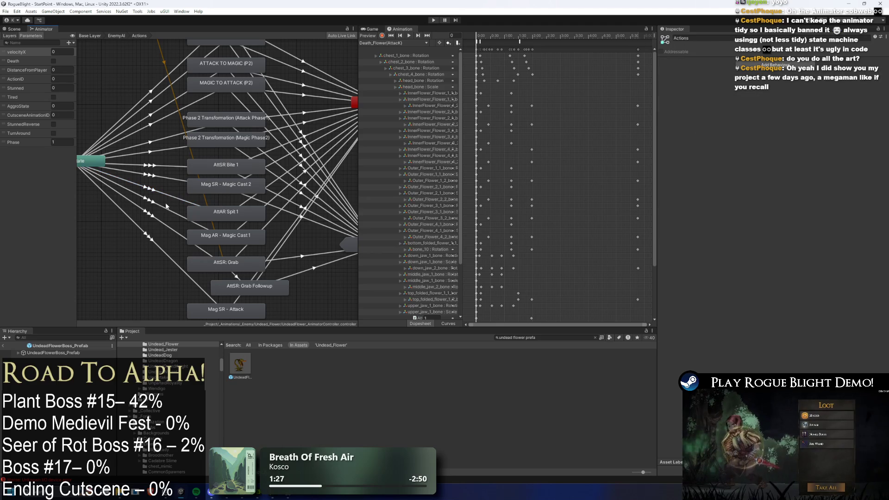
click(250, 235)
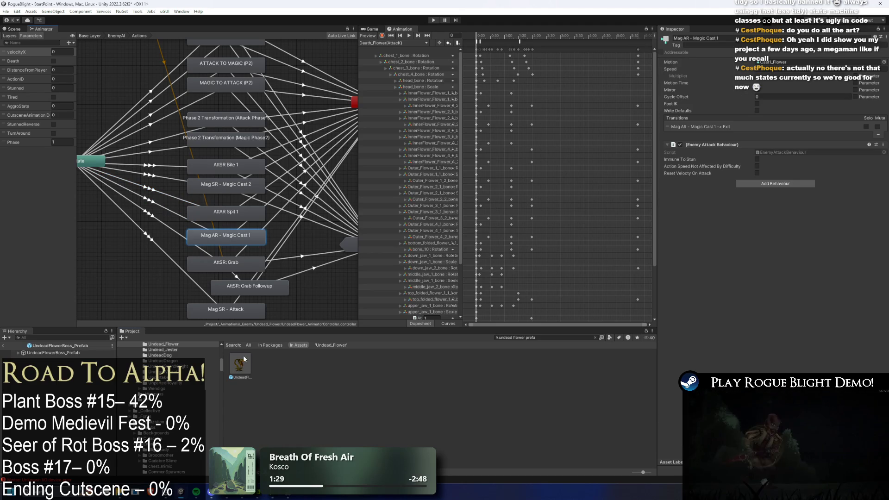
Step: Load the Cast1_Flower clip in the Animation window for the boss prefab
click(306, 279)
click(393, 43)
click(391, 57)
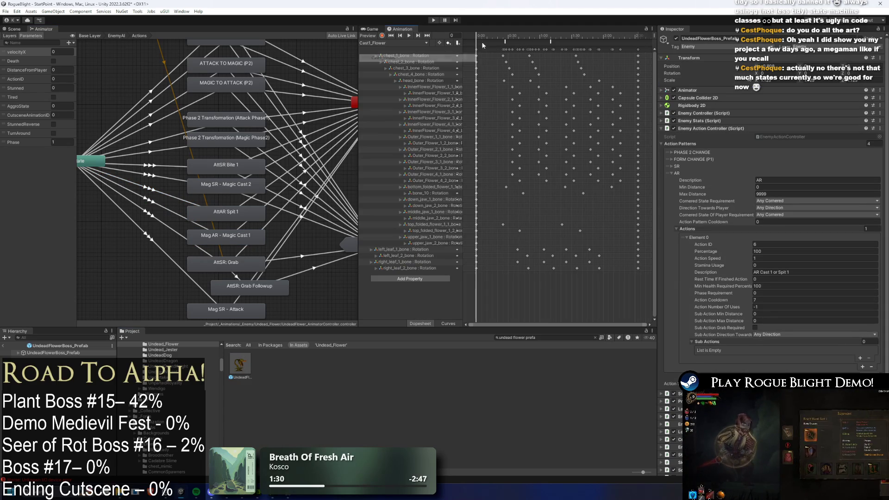
key(ctrl+1)
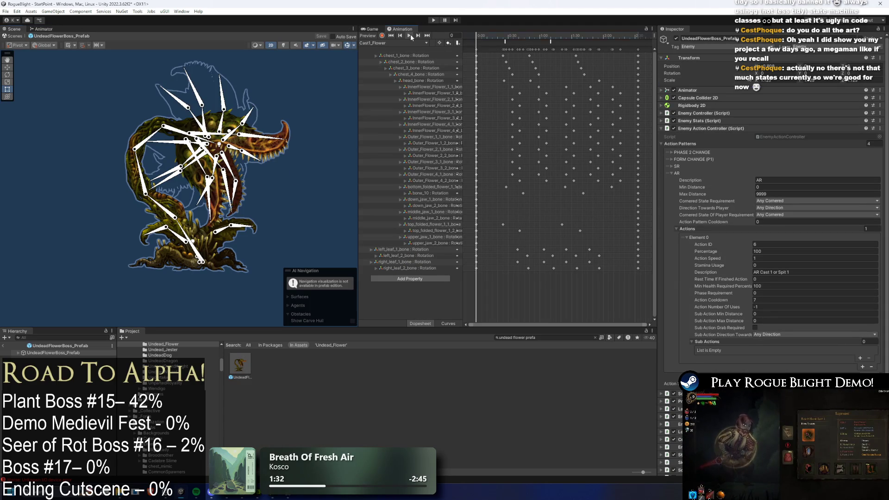
click(409, 36)
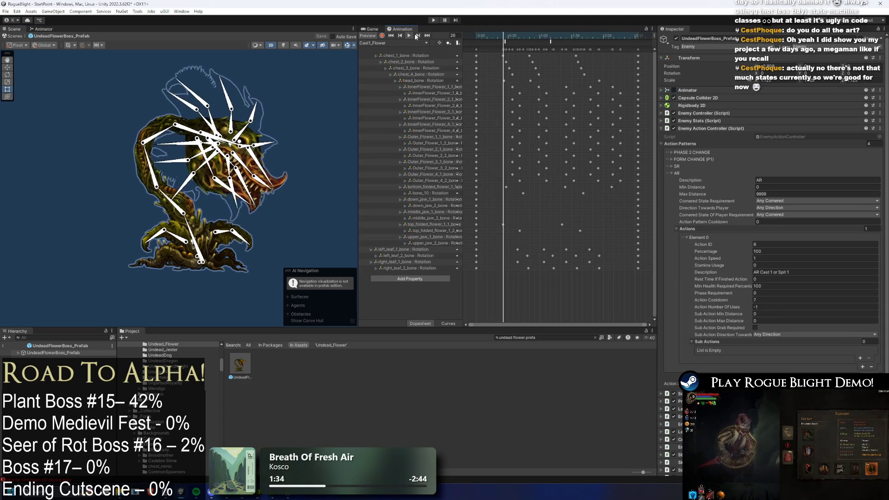
click(483, 40)
click(59, 352)
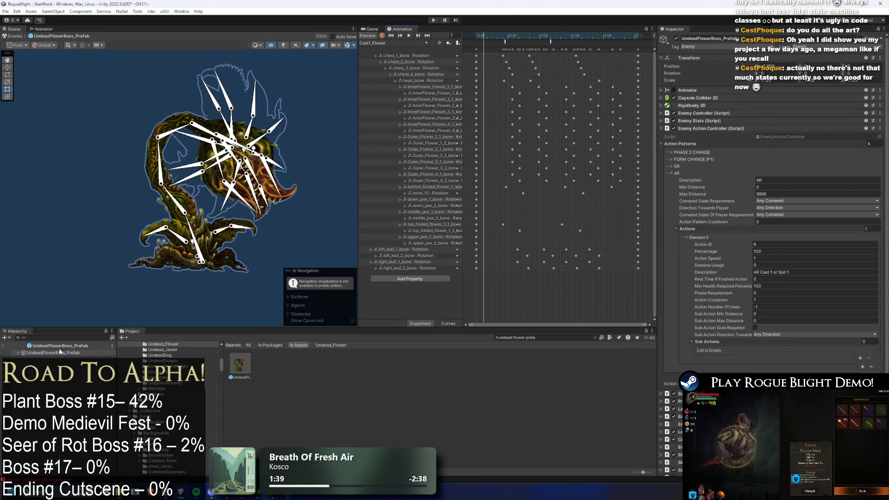
click(44, 29)
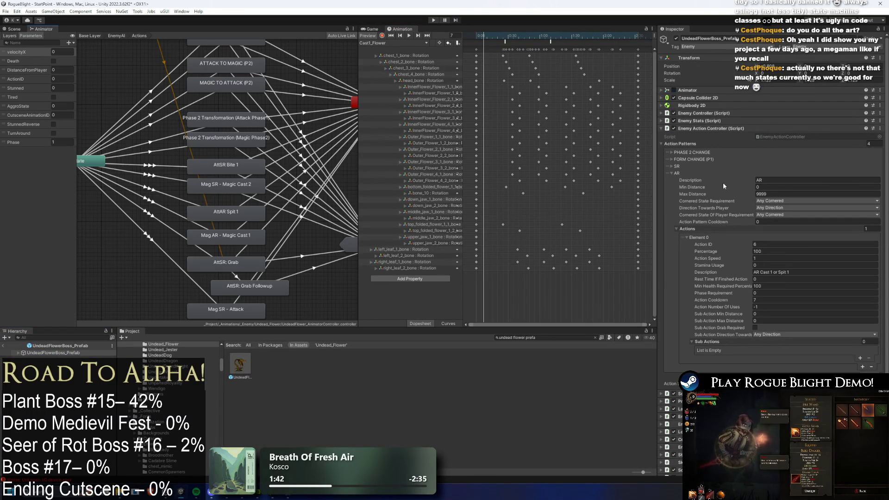
Step: Expand the SR action pattern and its actions in the Enemy Action Controller Inspector
click(688, 173)
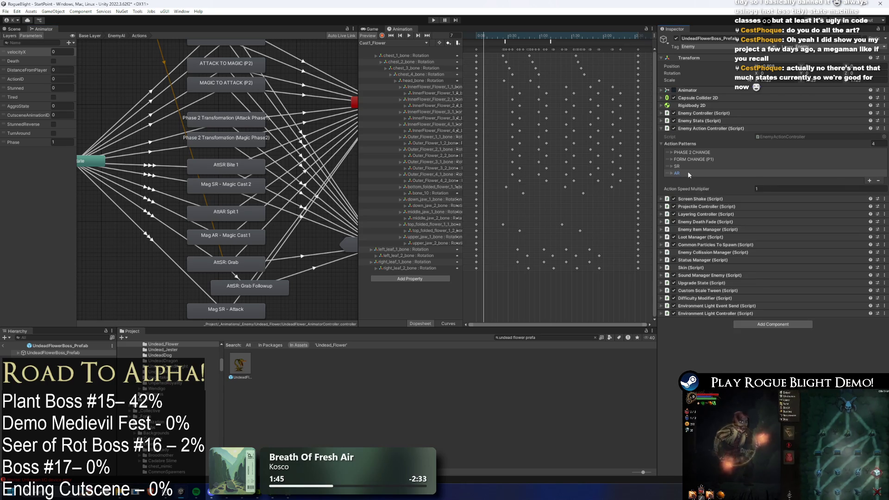
click(688, 171)
click(691, 167)
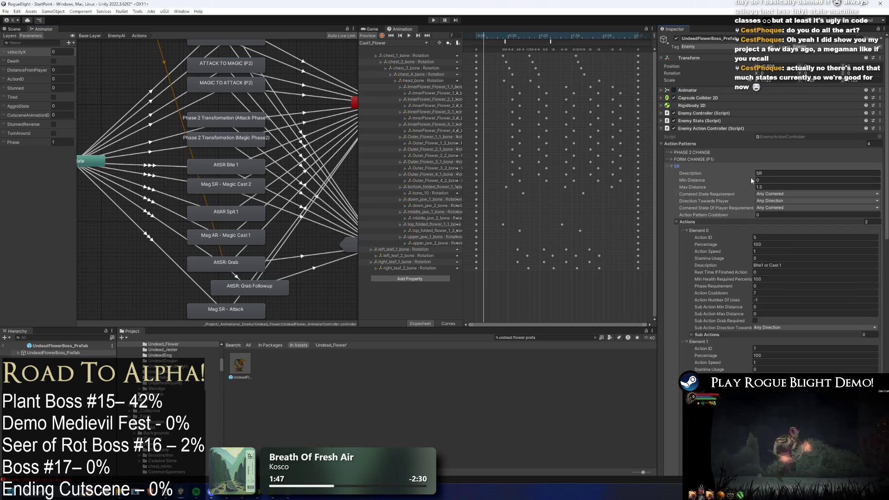
scroll(741, 178, down, 3)
click(705, 210)
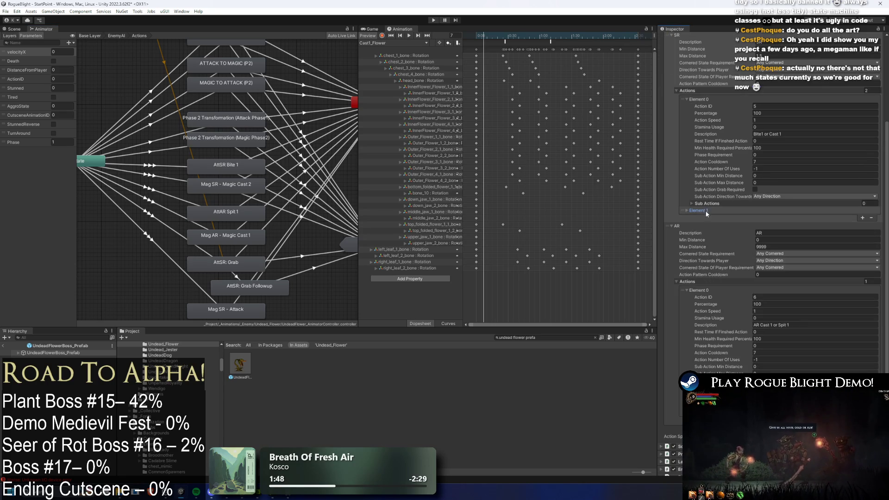
click(708, 210)
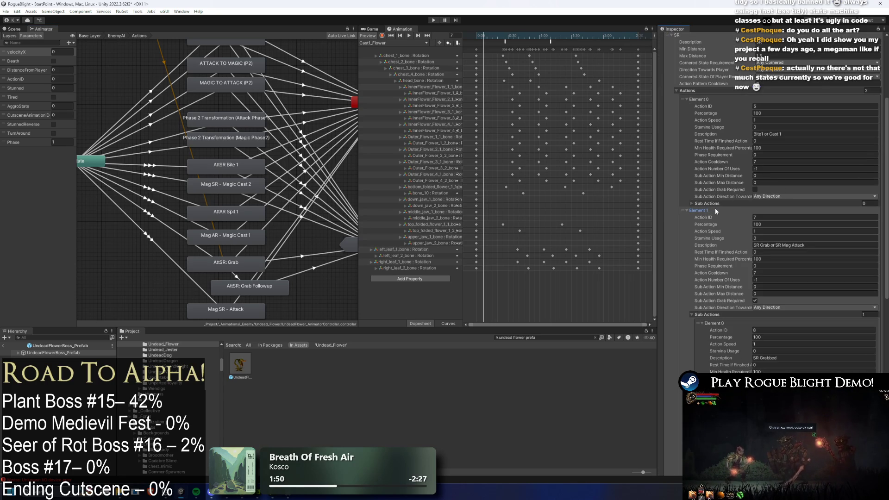
scroll(716, 211, down, 2)
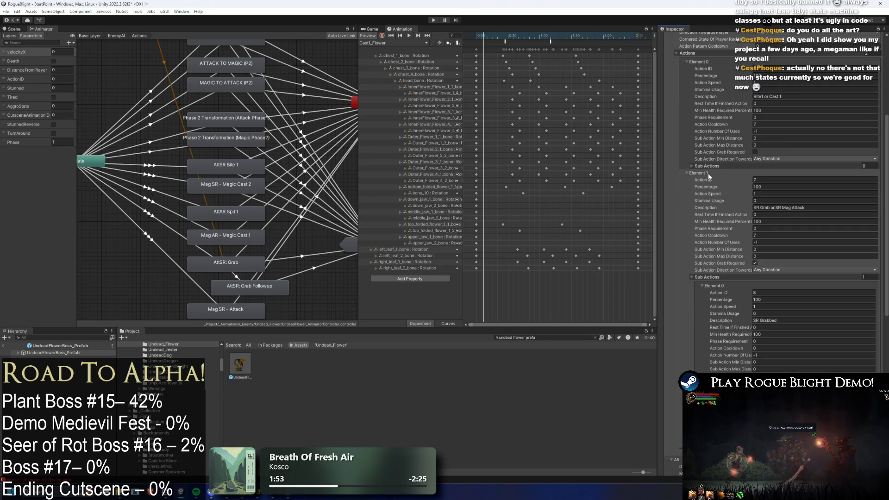
scroll(713, 176, up, 1)
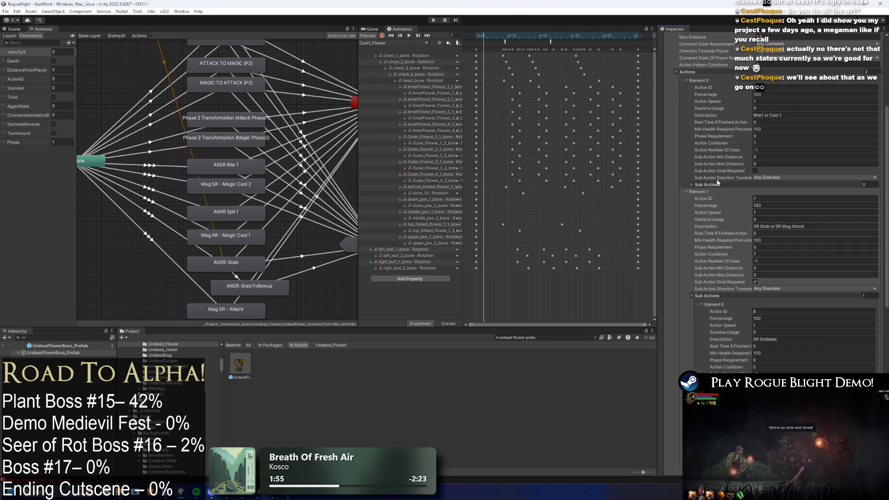
Step: Change the first SR action's description to 'Bite1 or Cast 2' and collapse SR
click(780, 116)
key(BackSpace)
text(2)
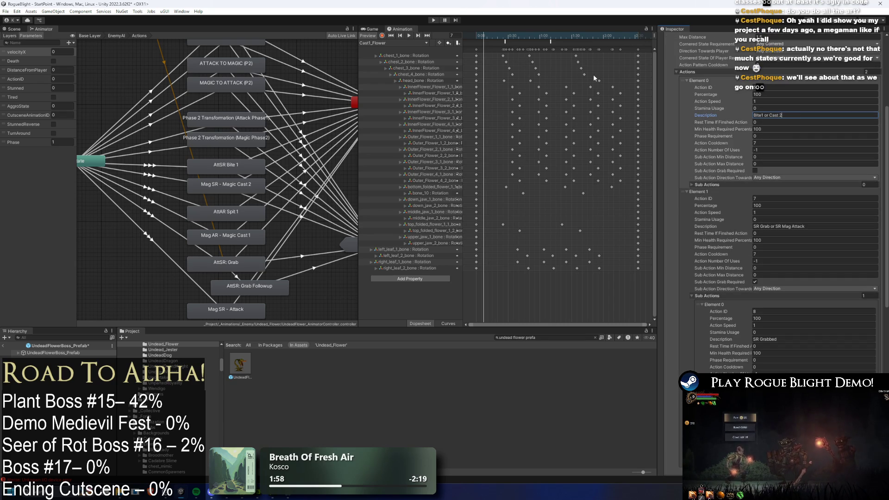
scroll(721, 107, up, 5)
click(676, 114)
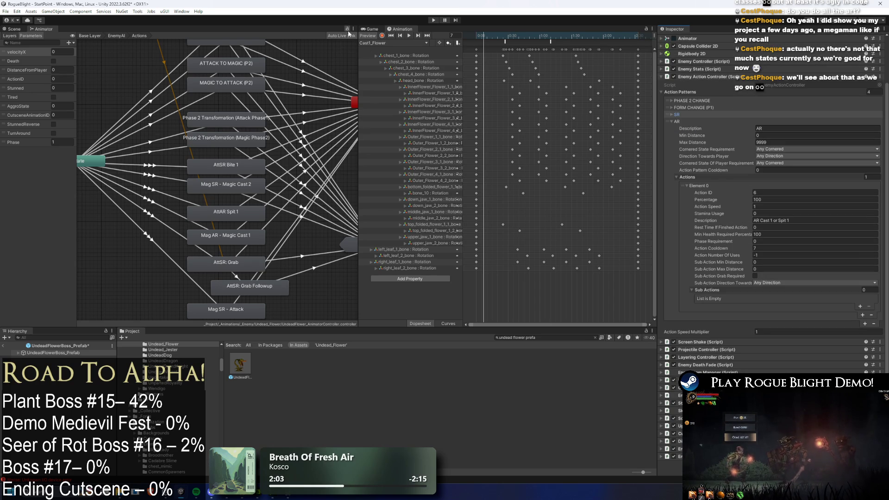
Step: Select the boss prefab, set the SR pattern's Max Distance to 1.3, and start Play mode
click(53, 353)
click(55, 355)
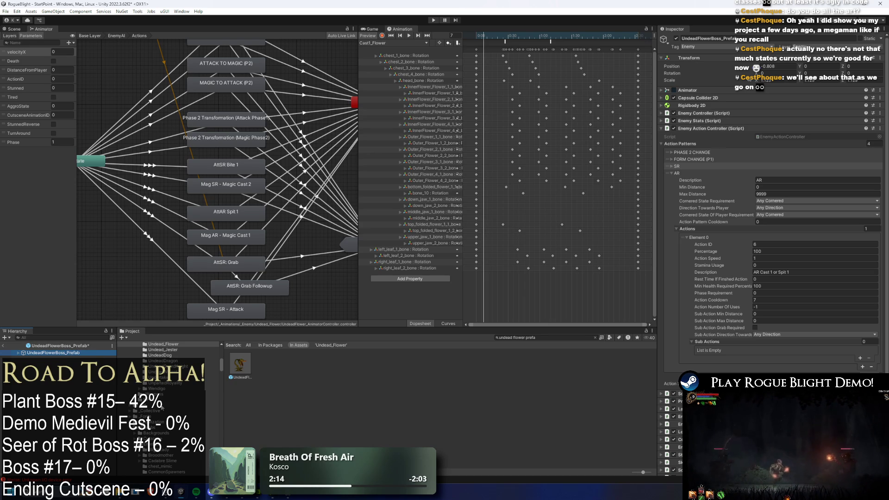
click(686, 173)
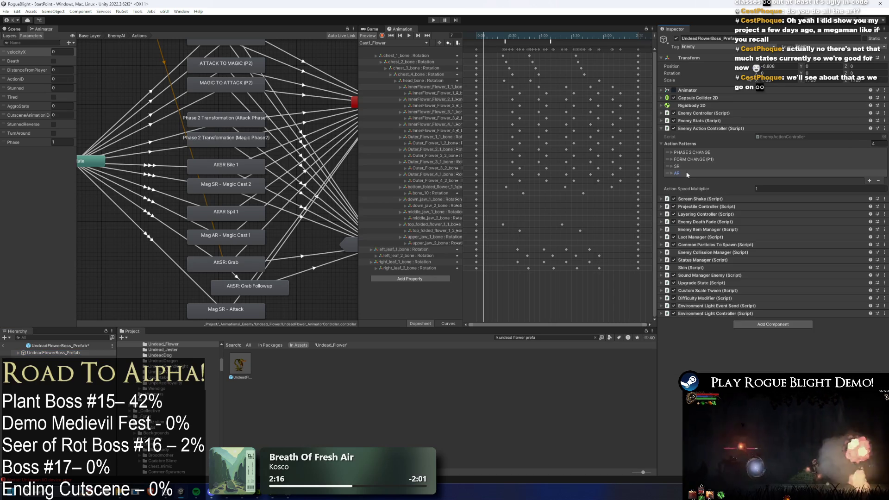
click(686, 173)
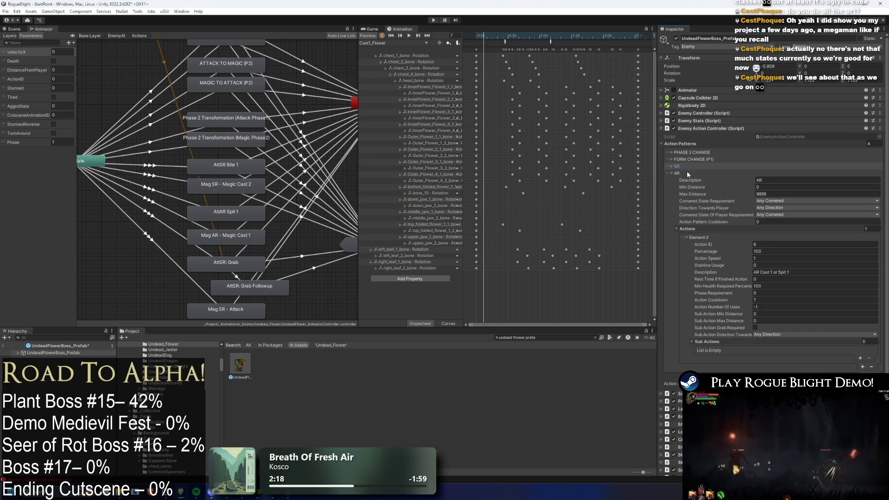
click(688, 173)
click(689, 166)
click(769, 187)
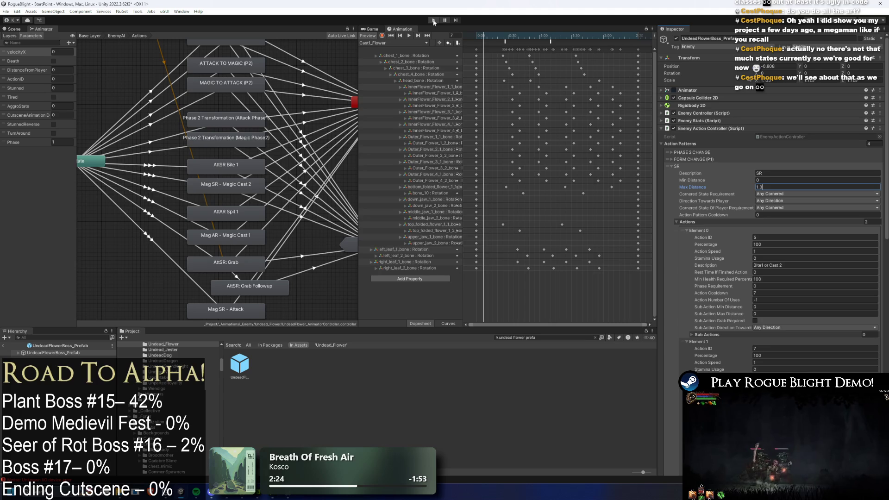
click(433, 21)
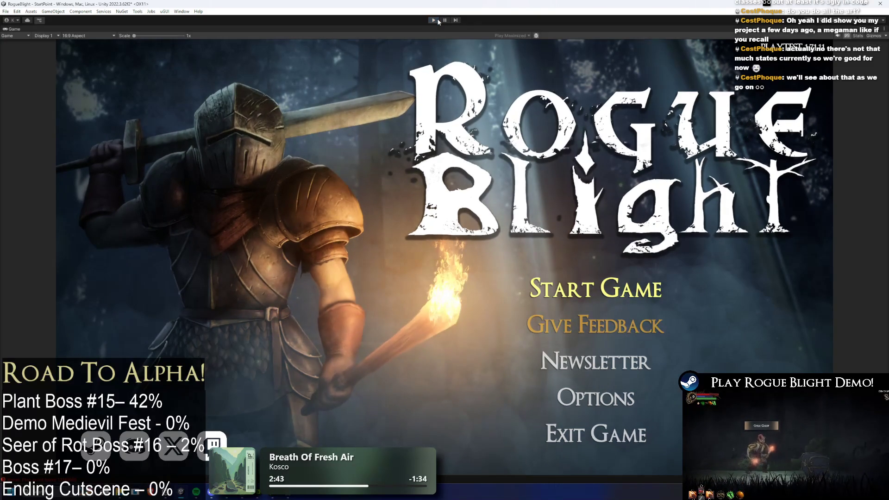
click(438, 22)
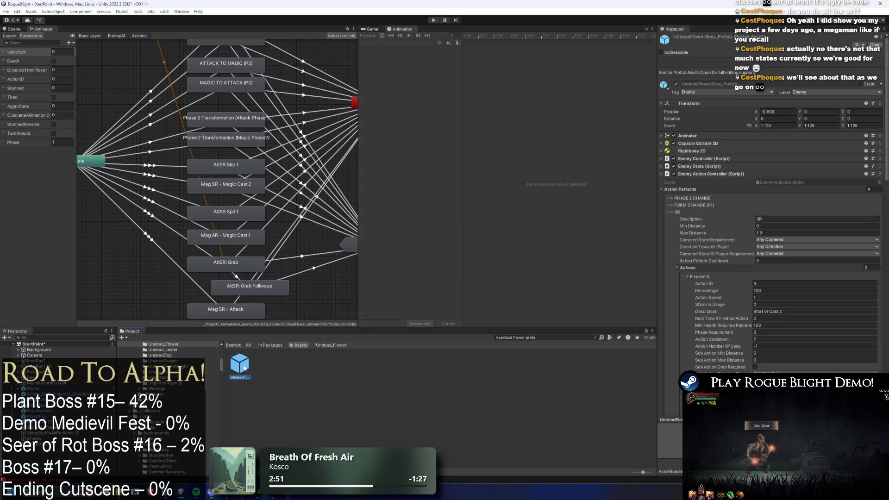
Step: Open UndeadFlowerBoss_Prefab, choose the MagAttack1_Flower clip, and view the boss in the Scene tab
double_click(244, 368)
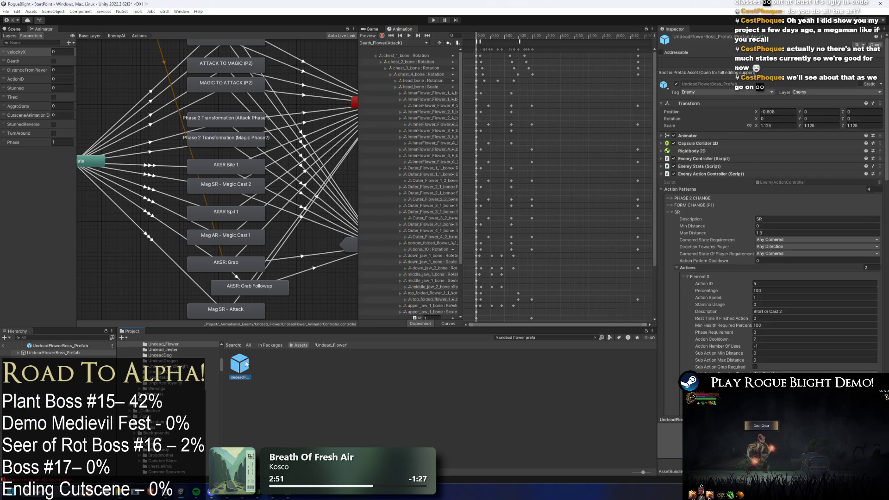
click(394, 43)
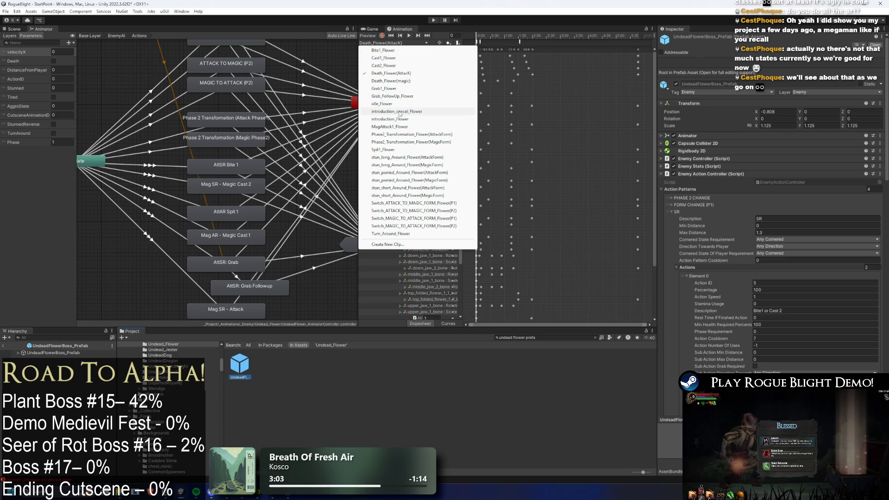
click(391, 126)
click(6, 30)
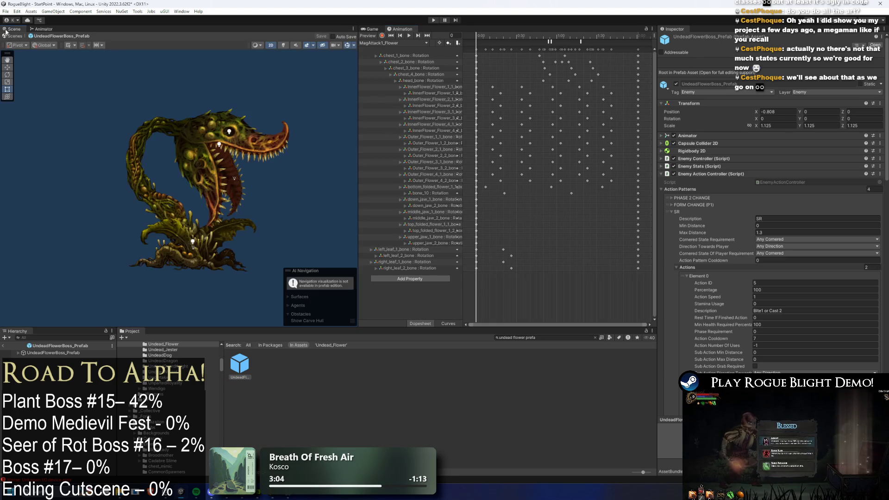
Step: Scrub to frame 58 to preview the attack pose and expand the Flower sprite hierarchy
drag(484, 34, 568, 38)
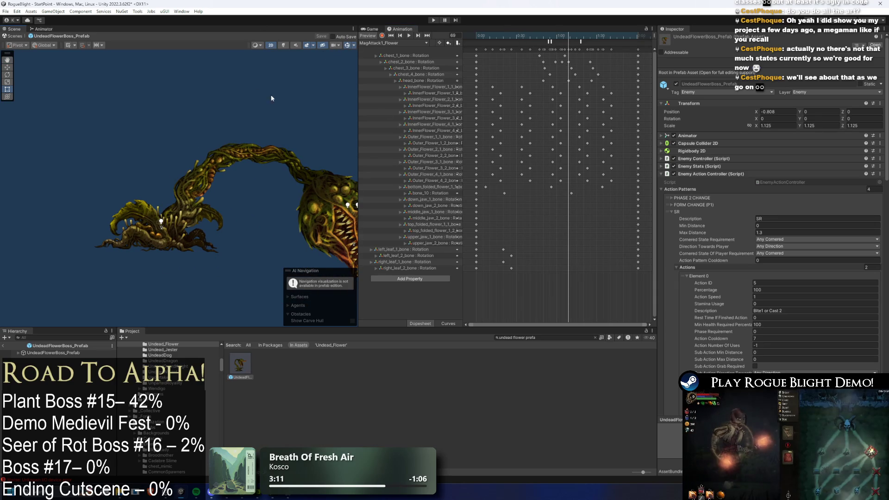
click(50, 353)
click(18, 352)
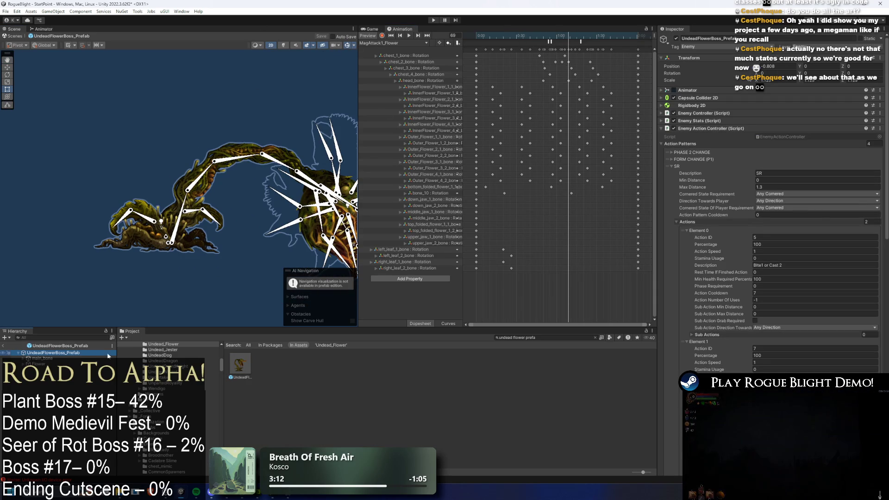
click(39, 363)
click(29, 364)
click(52, 381)
Step: Select Head1's petal front sprites and open their Sprite Renderer colour picker
click(33, 381)
click(64, 408)
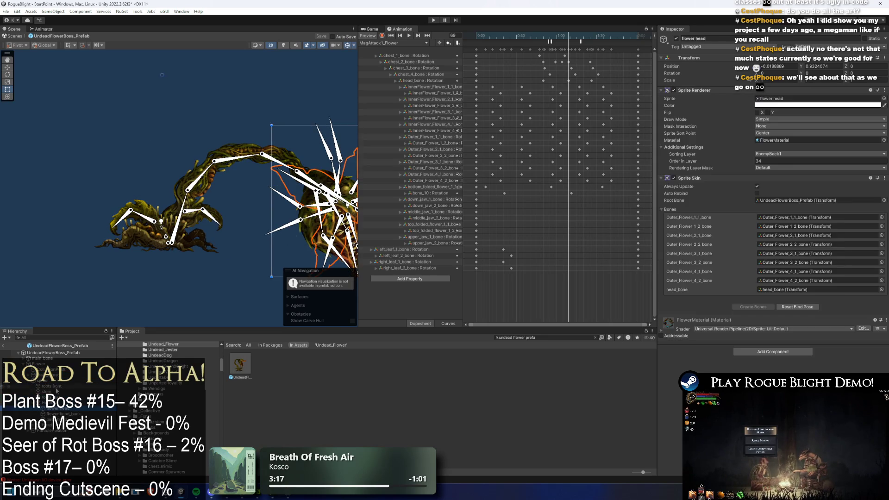
click(55, 430)
shift+click(56, 457)
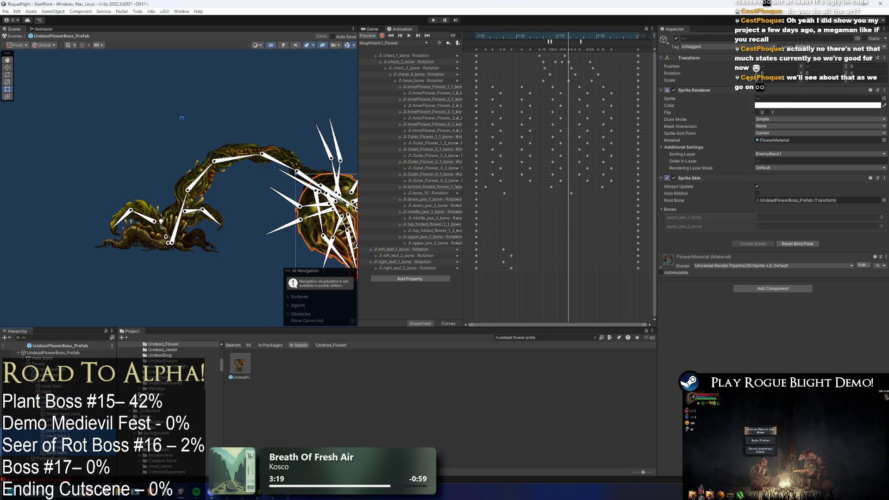
click(760, 105)
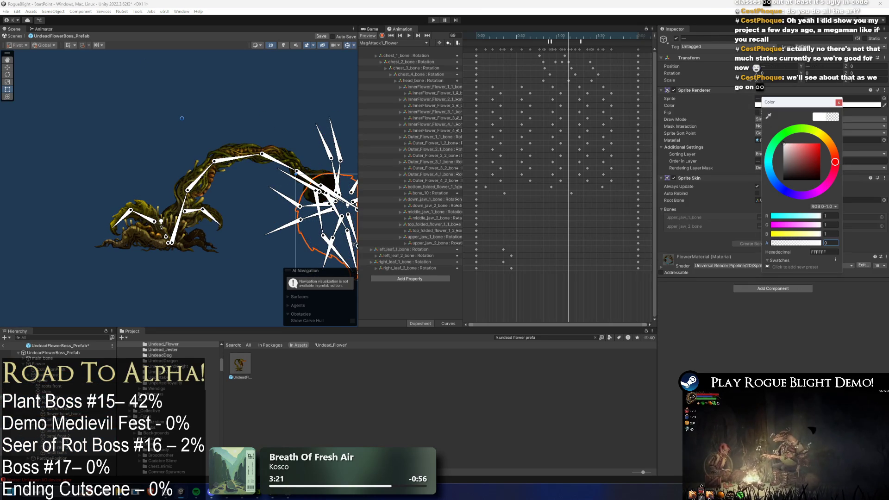
Step: Set another petal sprite's Sprite Renderer Color alpha to 1
click(56, 443)
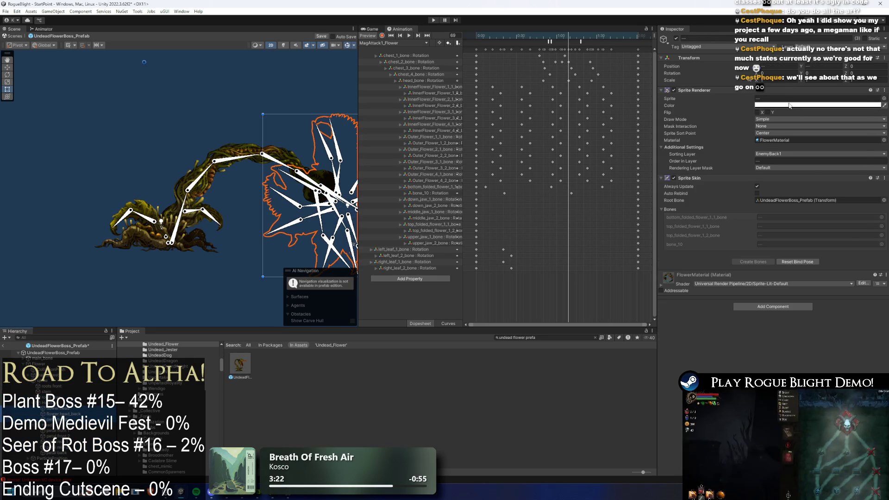
click(815, 106)
click(858, 239)
text(1)
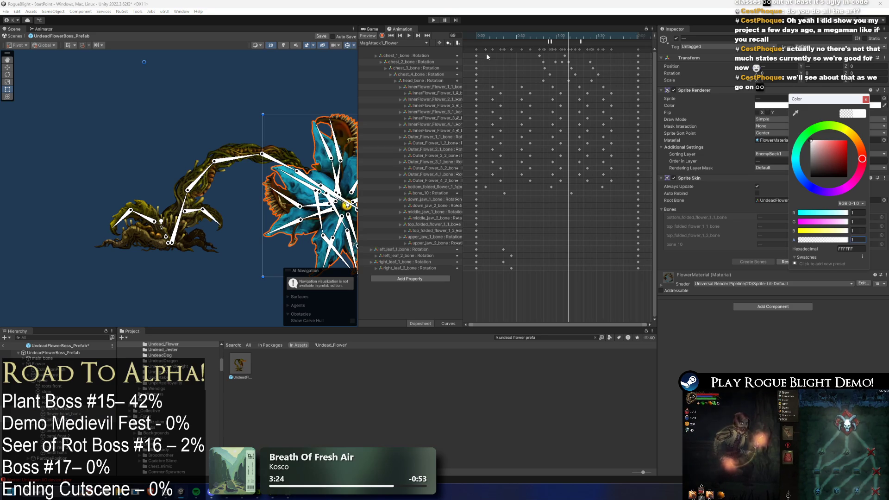
Step: Center the flower head, adjust chest_1_bone, select the head bone, and scrub MagAttack1 to frame 68
drag(311, 88, 222, 83)
drag(302, 94, 290, 92)
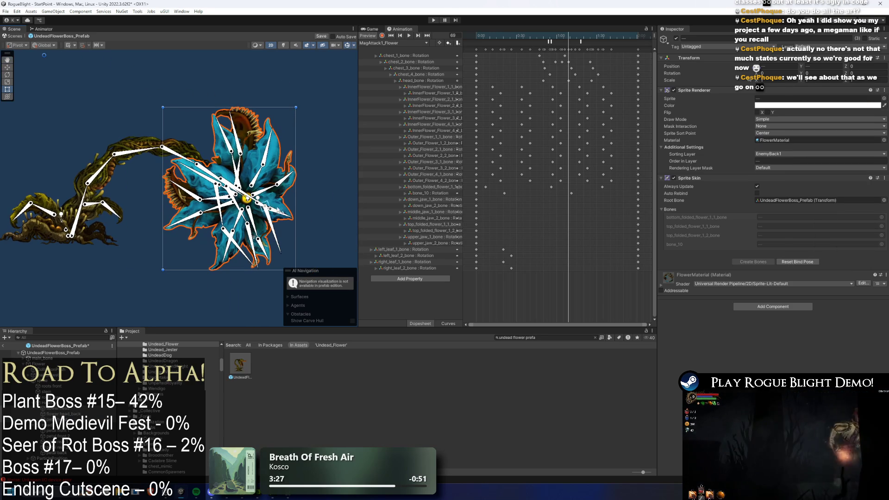
drag(573, 32, 567, 31)
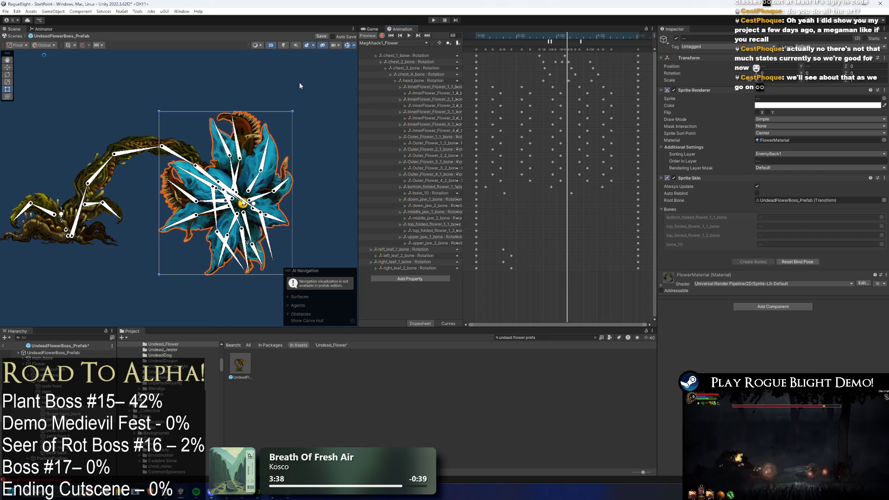
mouse_move(562, 40)
mouse_down()
mouse_move(549, 40)
mouse_move(574, 40)
mouse_move(564, 41)
mouse_up()
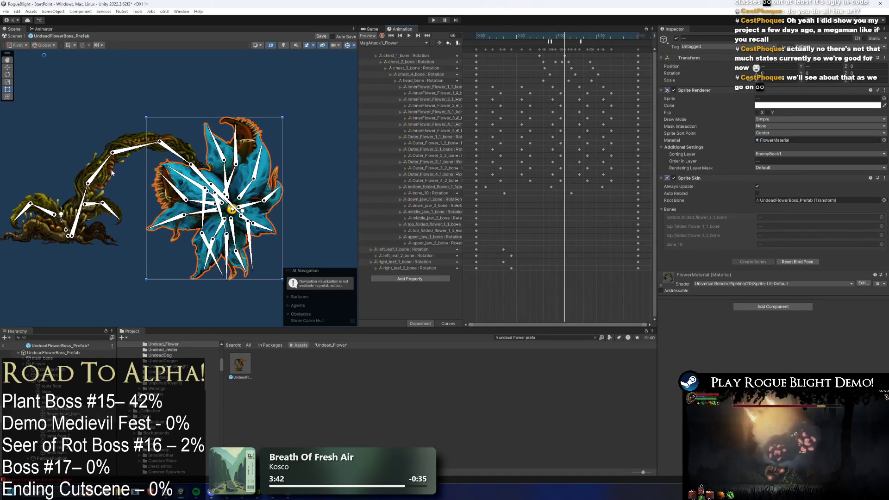
drag(78, 204, 81, 199)
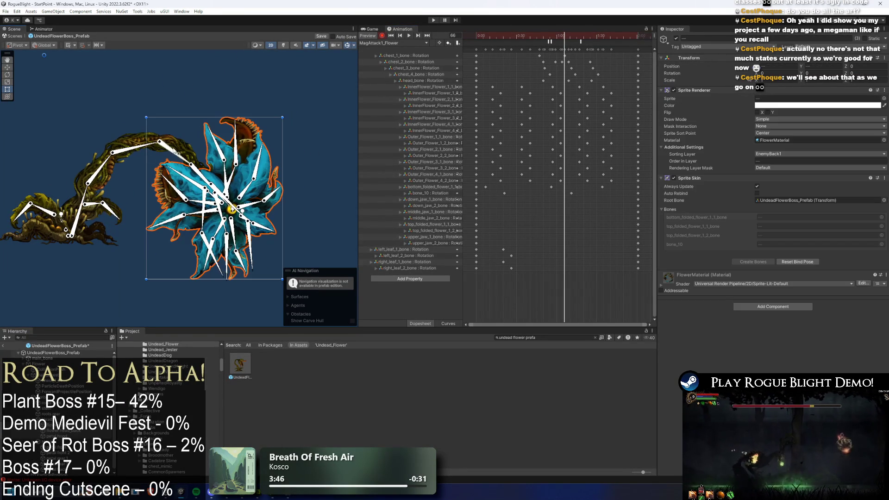
click(197, 174)
mouse_move(565, 36)
mouse_down()
mouse_move(576, 37)
mouse_move(569, 36)
mouse_up()
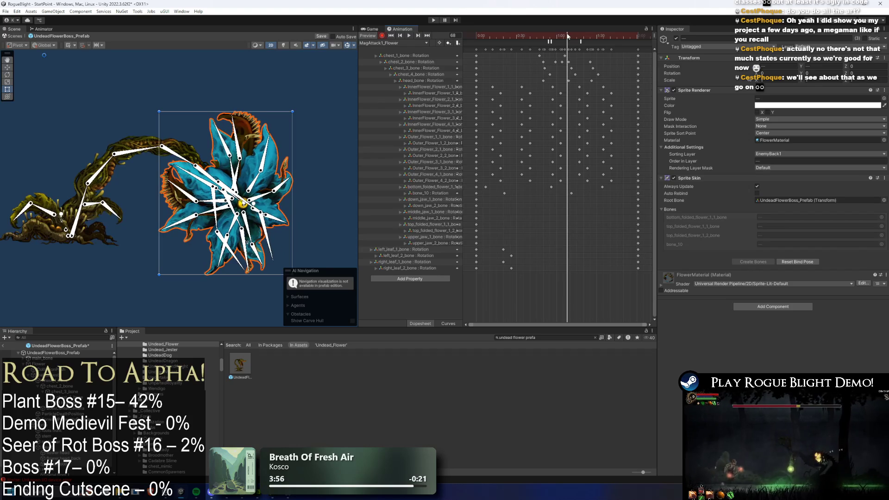
Step: Bend the neck with chest_4_bone and the head bone, and move the chest_4_bone keyframe later
click(163, 149)
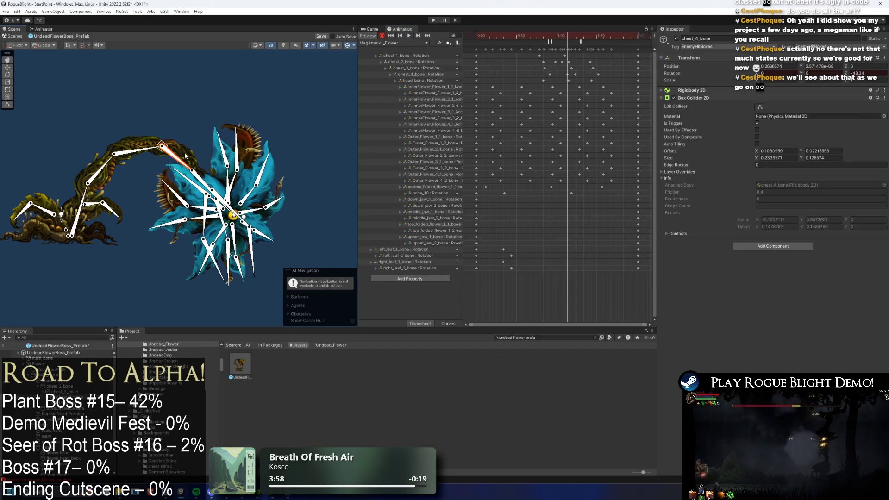
drag(131, 154, 133, 152)
drag(221, 170, 186, 172)
scroll(572, 77, up, 5)
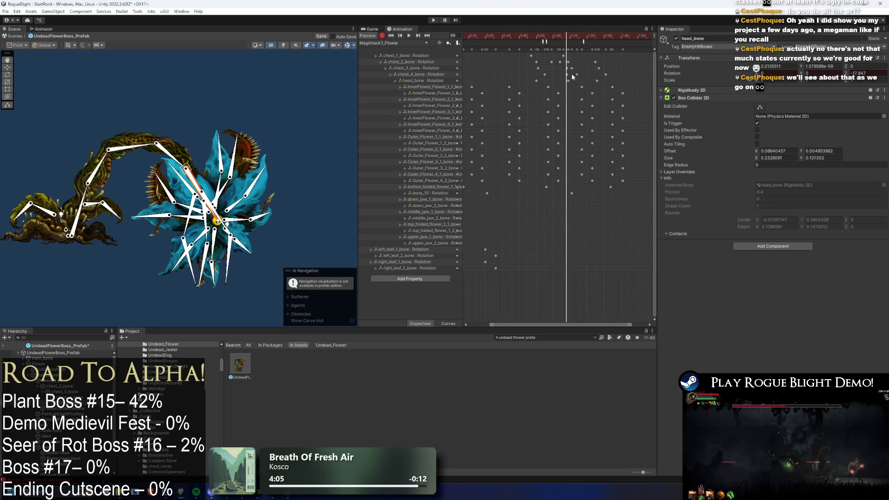
click(566, 62)
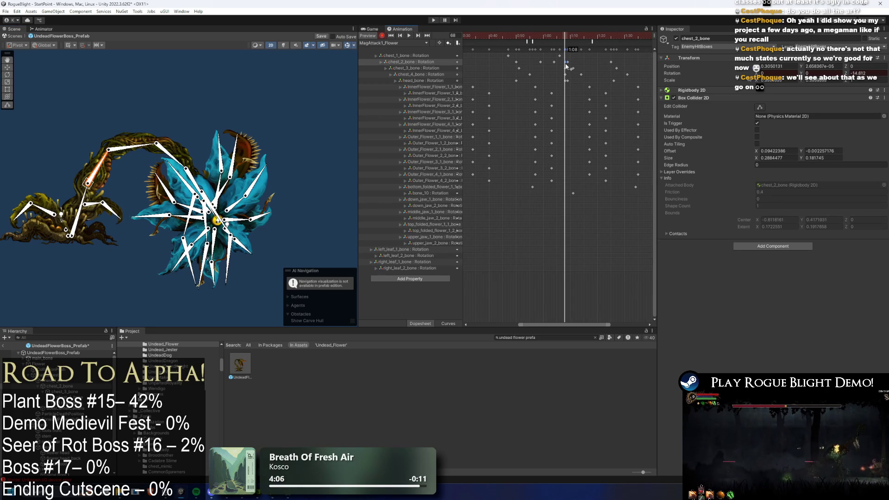
click(573, 68)
click(572, 75)
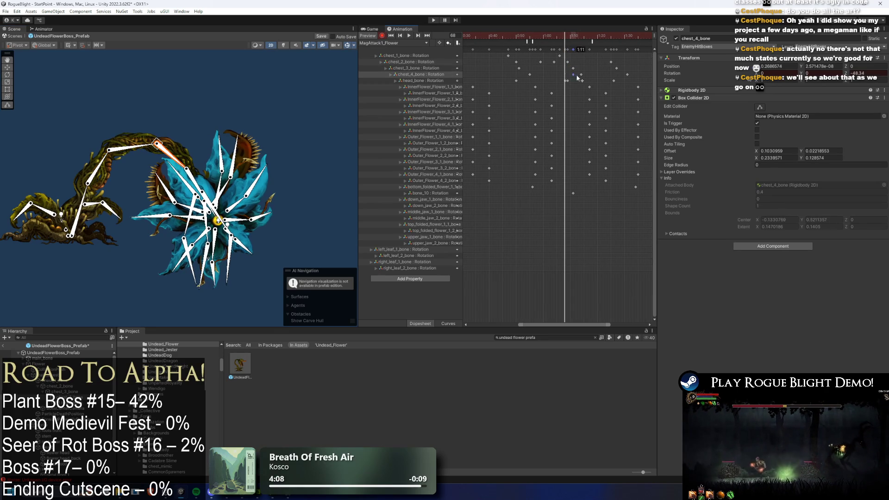
drag(573, 78, 584, 71)
mouse_move(579, 36)
mouse_down()
mouse_move(517, 37)
mouse_move(565, 34)
mouse_up()
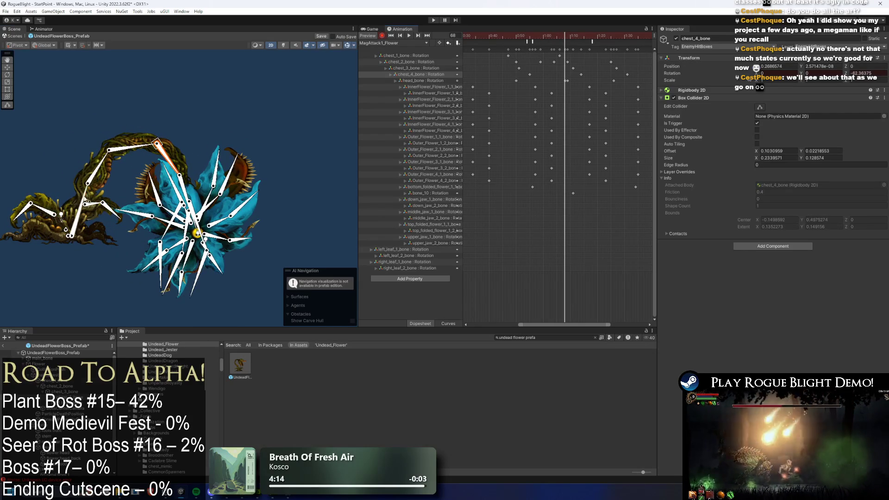
Step: Re-tilt the flower head with chest_4_bone around frames 68–74
click(84, 201)
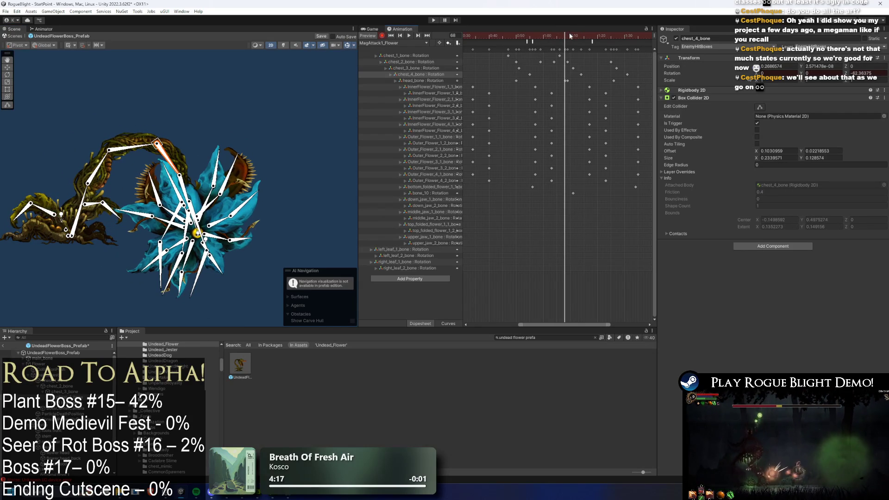
key(ctrl+z)
key(ctrl+y)
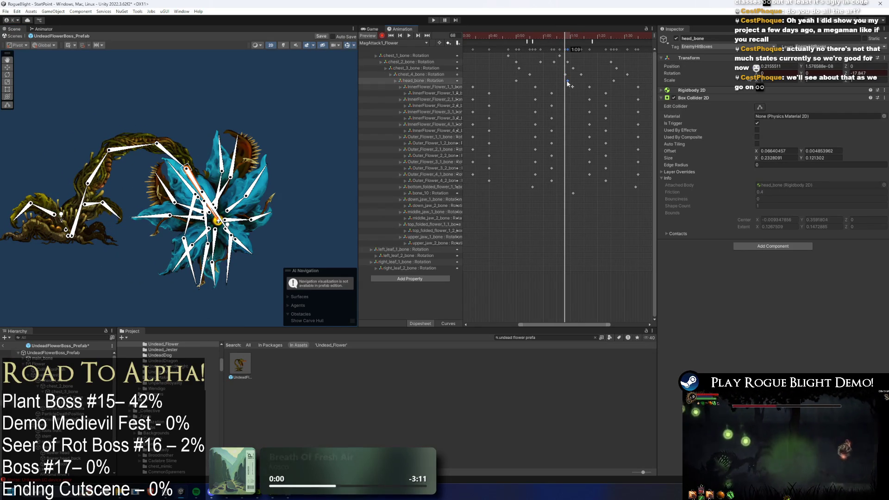
mouse_move(566, 36)
mouse_down()
mouse_move(582, 35)
mouse_move(510, 34)
mouse_move(582, 36)
mouse_move(569, 36)
mouse_up()
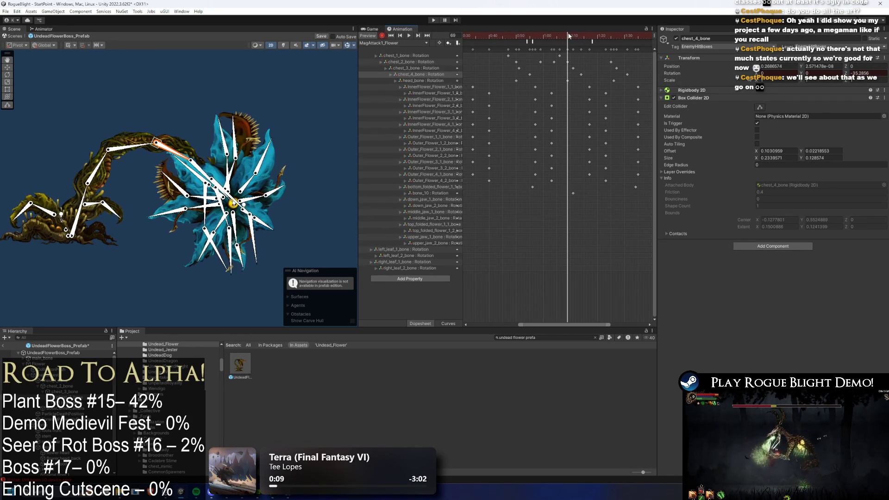
drag(181, 156, 179, 159)
mouse_move(575, 38)
mouse_down()
mouse_move(584, 37)
mouse_move(569, 38)
mouse_up()
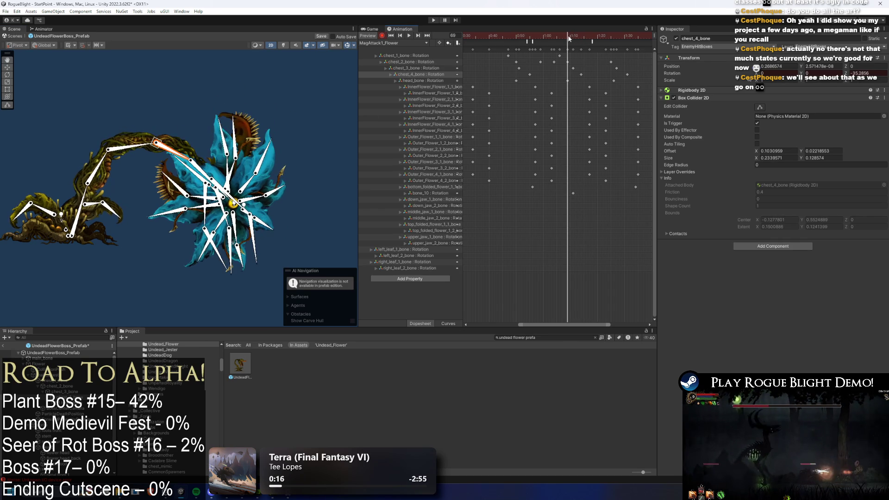
Step: Delete the chest_2_bone key at frame 72 and review the motion from frame 56
drag(96, 178, 101, 179)
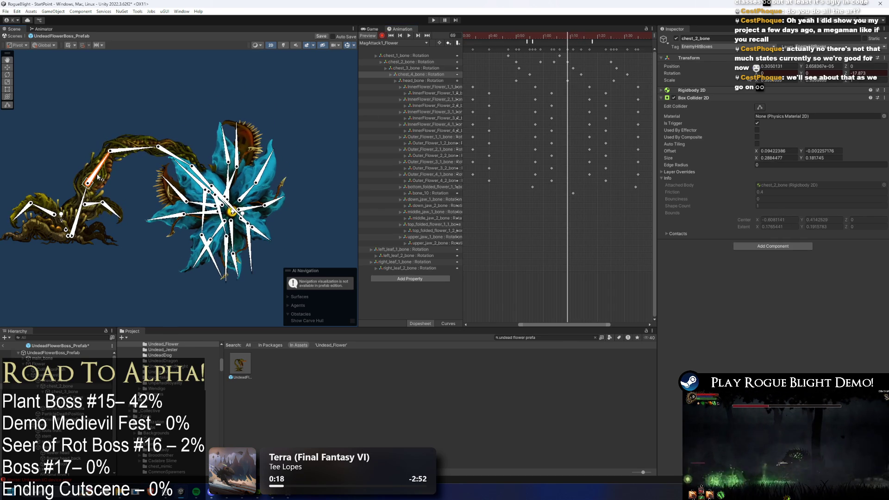
mouse_move(566, 40)
mouse_down()
mouse_move(555, 38)
mouse_move(577, 40)
mouse_move(558, 40)
mouse_up()
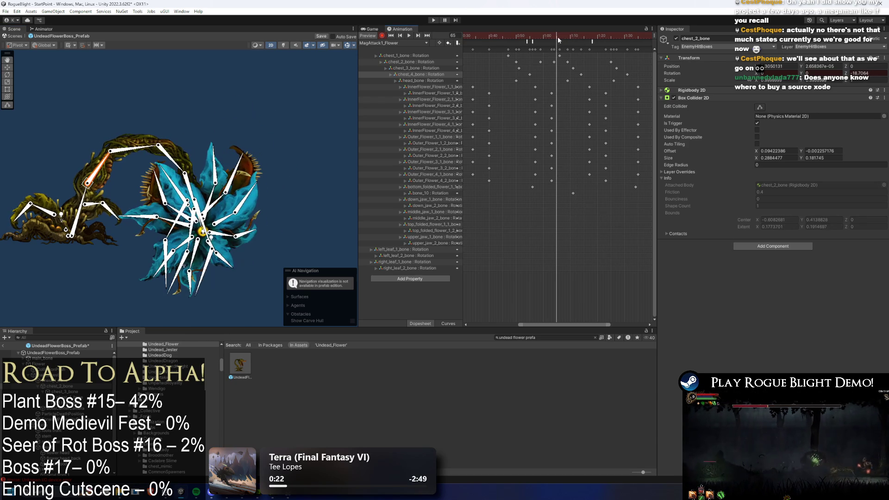
key(Delete)
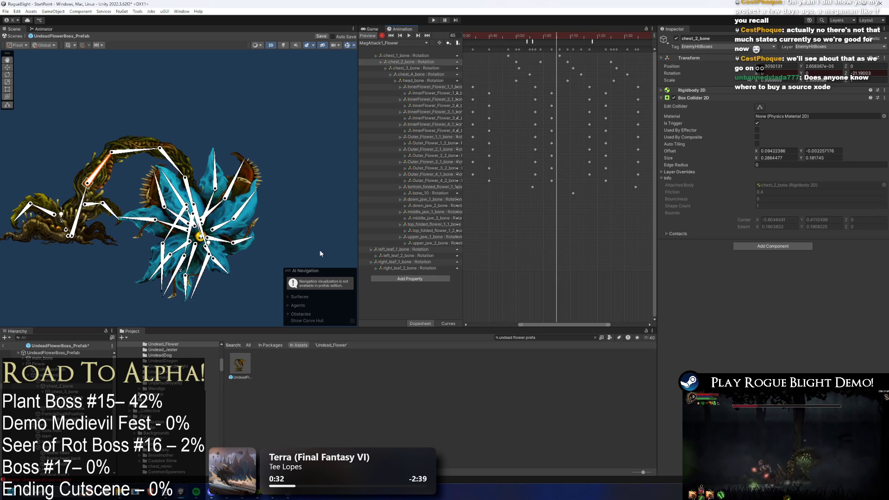
mouse_move(546, 34)
mouse_down()
mouse_move(488, 35)
mouse_move(552, 21)
mouse_move(533, 37)
mouse_move(568, 29)
mouse_move(542, 26)
mouse_move(583, 22)
mouse_move(520, 32)
mouse_move(544, 28)
mouse_up()
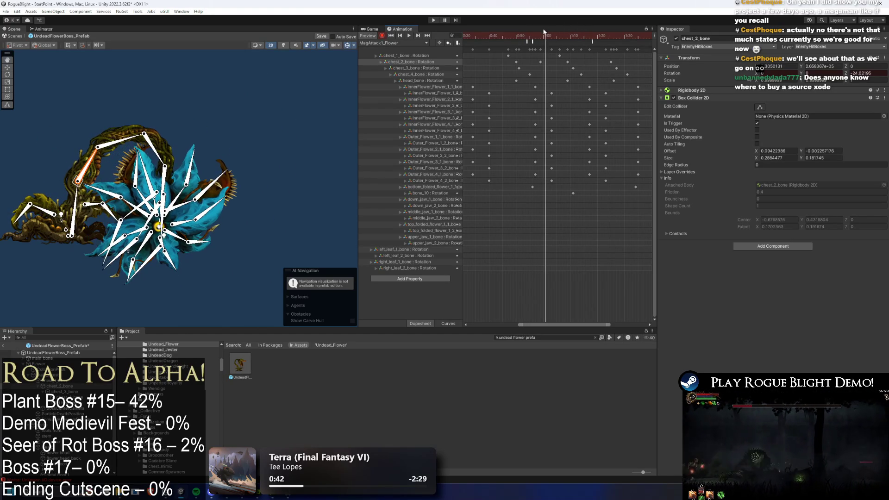
click(531, 42)
Step: Inspect the animation events from frame 55 through the DisableAttackCollision event at frame 77
click(530, 40)
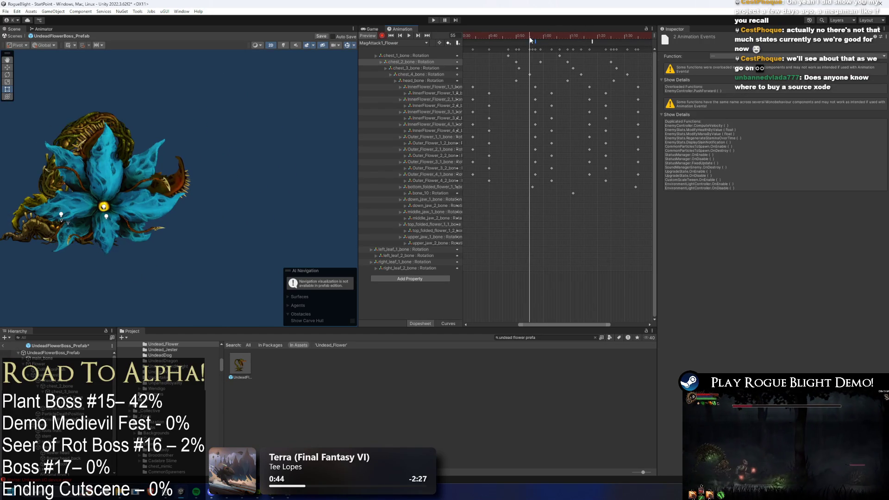
drag(534, 40, 530, 39)
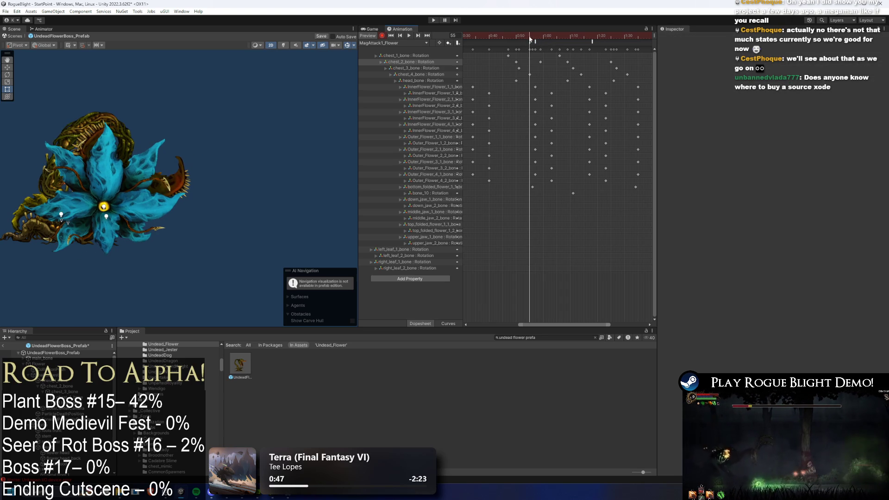
click(536, 41)
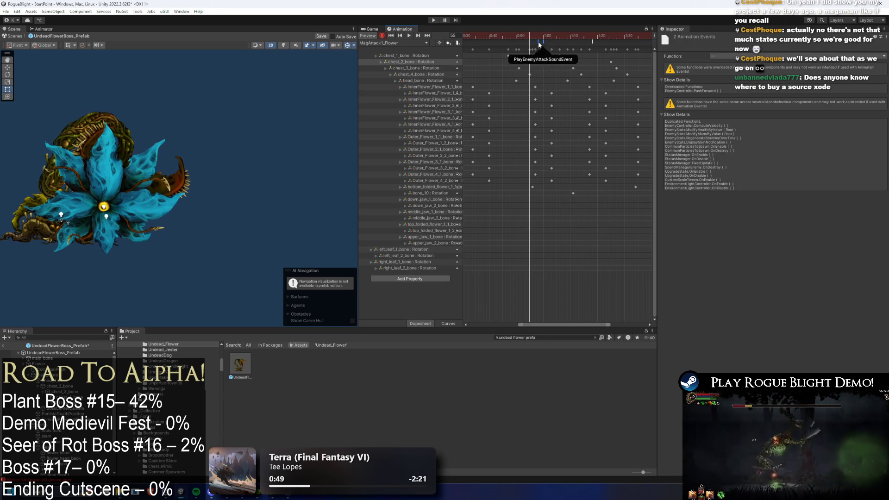
key(period)
key(period)
key(period)
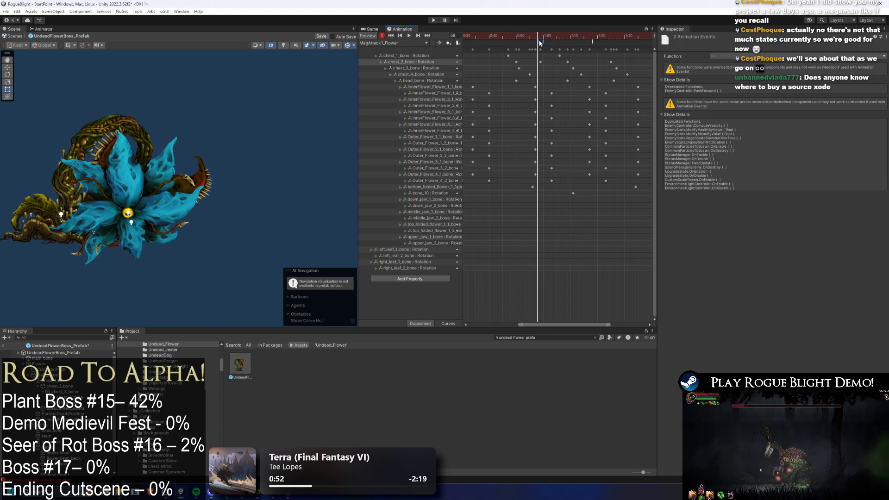
mouse_move(540, 40)
mouse_down()
mouse_move(597, 36)
mouse_move(589, 36)
mouse_up()
click(591, 42)
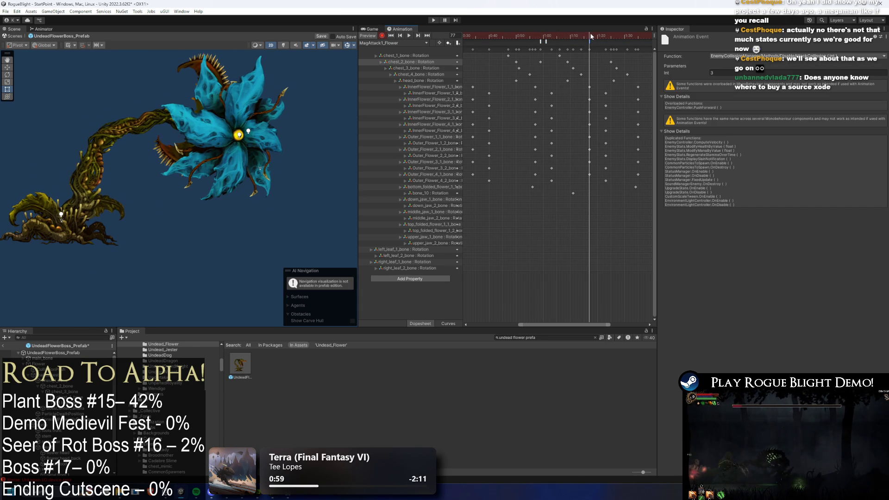
Step: Zoom out the Dopesheet and drag a block of bone keys later in the timeline
click(591, 66)
scroll(591, 66, down, 2)
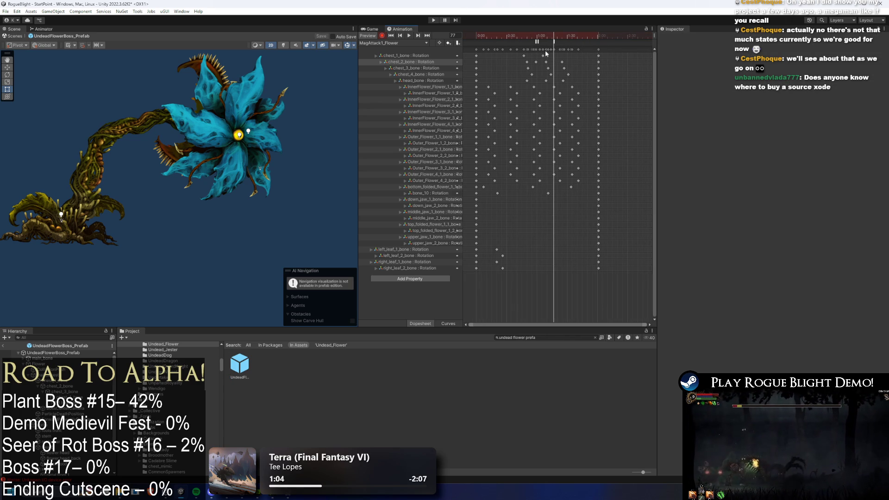
mouse_move(612, 47)
mouse_down()
mouse_move(529, 44)
mouse_move(574, 48)
mouse_up()
scroll(575, 47, up, 3)
mouse_move(487, 34)
mouse_down()
mouse_move(536, 50)
mouse_move(573, 45)
mouse_up()
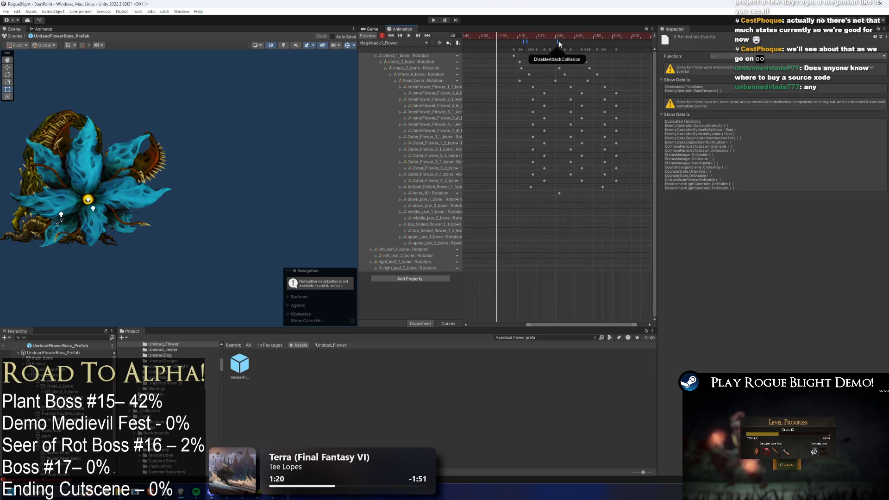
drag(531, 33, 542, 37)
scroll(587, 99, down, 3)
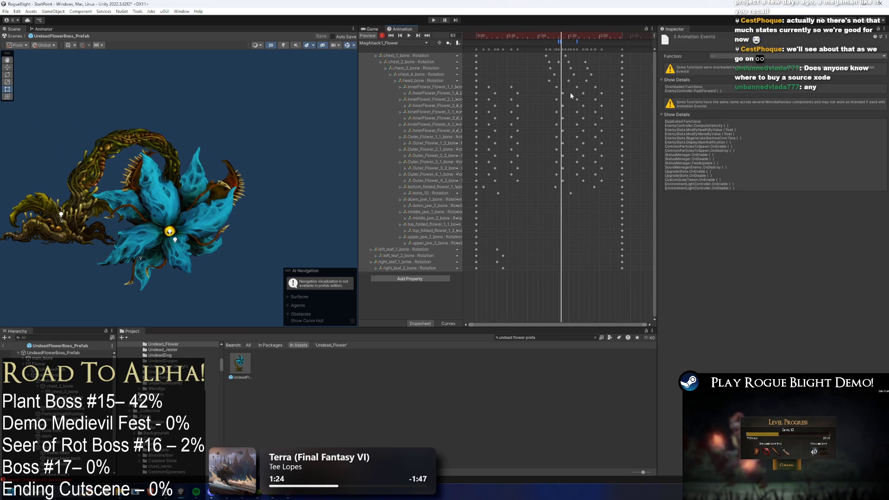
Step: Shift the InnerFlower keyframe column later and check the timing at frame 65
click(566, 92)
mouse_move(523, 37)
mouse_down()
mouse_move(532, 36)
mouse_move(522, 36)
mouse_up()
drag(495, 78, 480, 142)
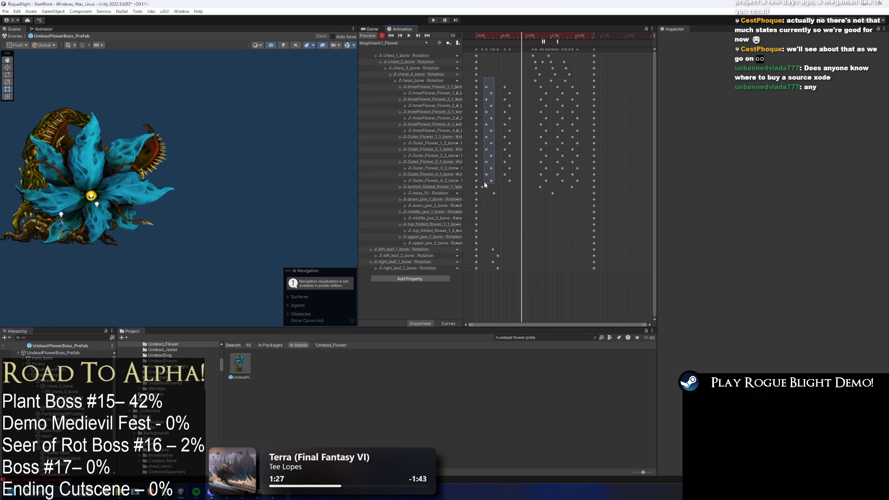
drag(484, 182, 484, 183)
drag(486, 118, 522, 118)
mouse_move(537, 34)
mouse_down()
mouse_move(518, 36)
mouse_move(538, 37)
mouse_move(531, 84)
mouse_up()
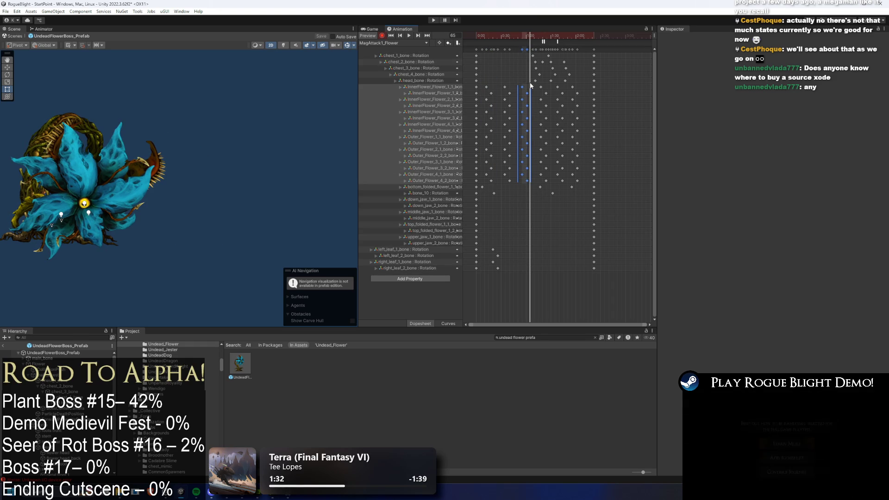
Step: Move the petal keys near frame 65 later and select another petal key column
drag(533, 189, 520, 123)
drag(520, 89, 520, 88)
mouse_move(522, 87)
mouse_down()
mouse_move(586, 96)
mouse_move(574, 89)
mouse_up()
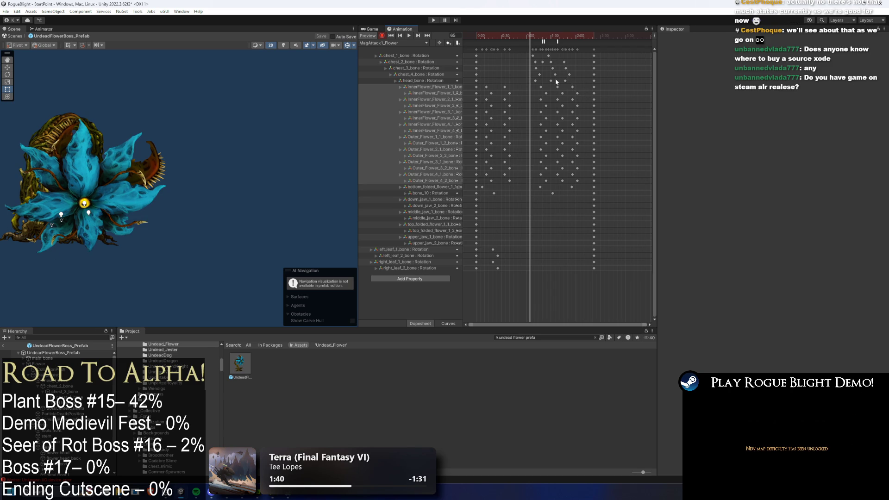
drag(568, 85, 566, 96)
drag(558, 184, 559, 184)
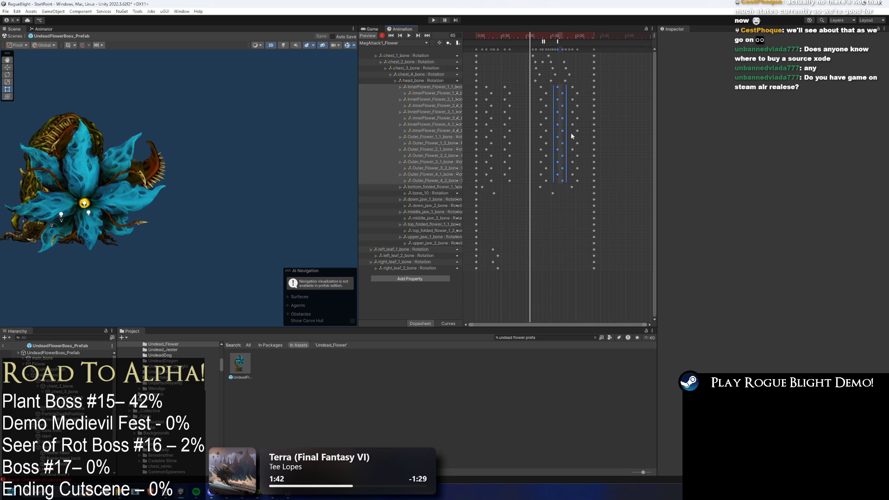
mouse_move(528, 40)
mouse_down()
mouse_move(511, 40)
mouse_move(523, 37)
mouse_up()
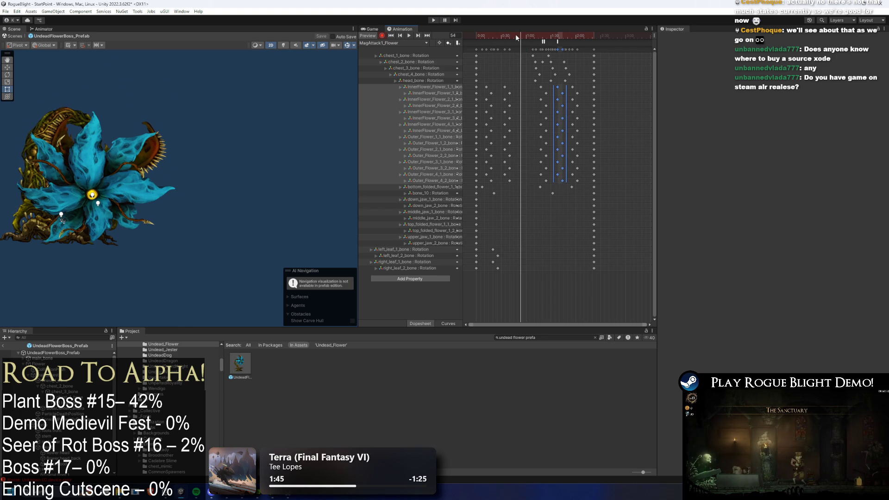
Step: Move that petal column earlier, nudge flower-bone keys later, and preview from frame 0
drag(563, 159, 519, 159)
drag(501, 72, 481, 181)
drag(499, 140, 507, 140)
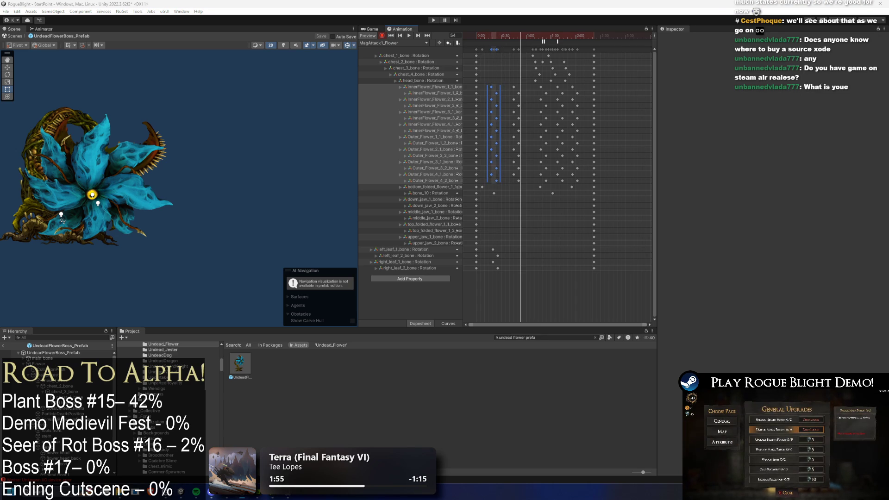
mouse_move(500, 38)
mouse_down()
mouse_move(464, 36)
mouse_move(541, 42)
mouse_move(518, 48)
mouse_up()
key(space)
Step: Nudge another set of petal keys slightly later and preview from frame 16
drag(526, 86, 485, 183)
drag(509, 176, 513, 176)
click(487, 37)
key(space)
drag(524, 34, 538, 35)
Step: Reselect the petal key columns near frame 75 and shift the earlier column slightly later
click(544, 94)
drag(543, 84, 529, 183)
mouse_move(549, 83)
mouse_down()
mouse_move(538, 178)
mouse_move(549, 169)
mouse_up()
mouse_move(511, 83)
mouse_down()
mouse_move(533, 160)
mouse_move(529, 178)
mouse_move(519, 174)
mouse_move(529, 174)
mouse_up()
drag(510, 84, 494, 178)
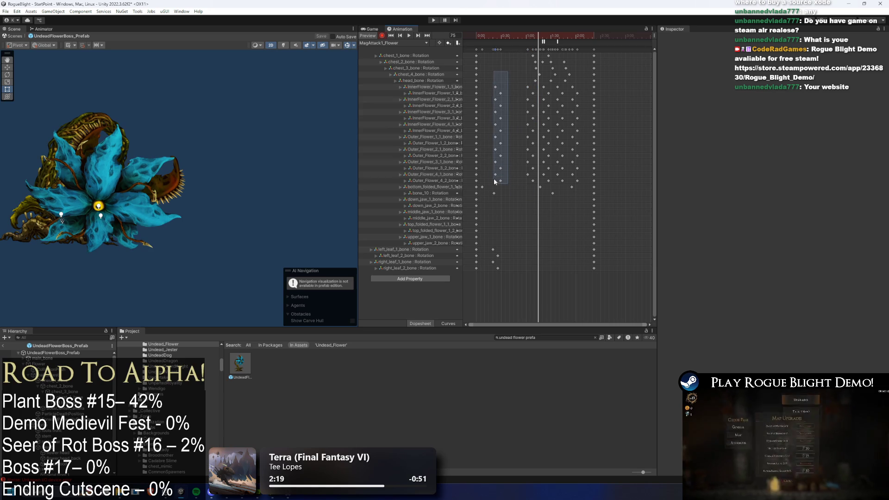
Step: Spread the selected petal keys further apart and preview around frames 66–75
drag(502, 148, 506, 148)
key(space)
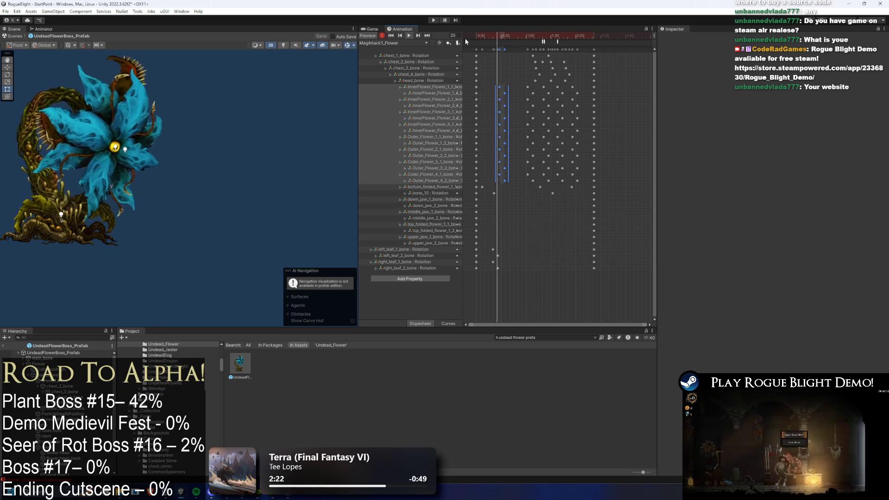
drag(508, 126, 514, 127)
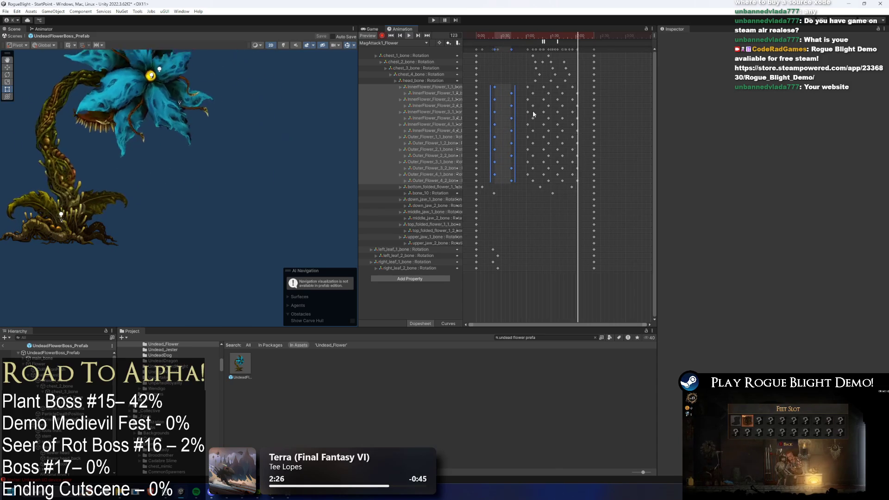
click(532, 36)
drag(536, 35, 551, 34)
key(space)
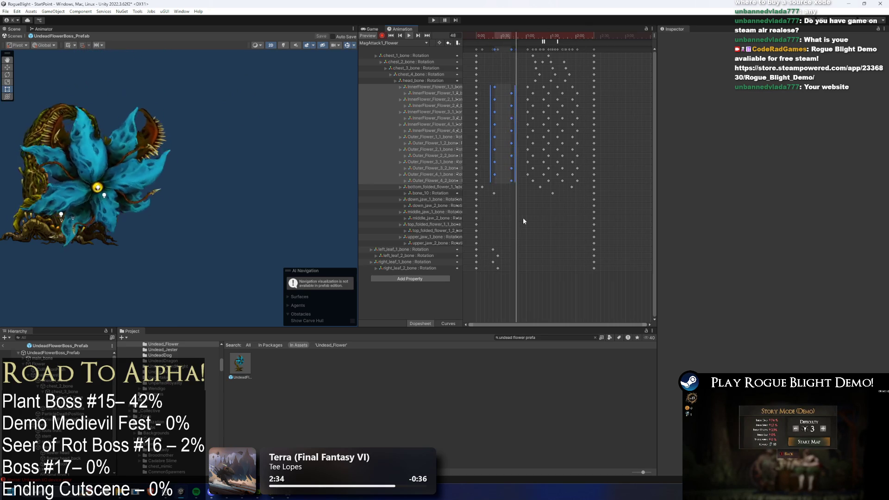
Step: Delete the chest-bone keys near frame 40, preview the clip, then enter Play mode ignoring the warning
drag(526, 56, 540, 72)
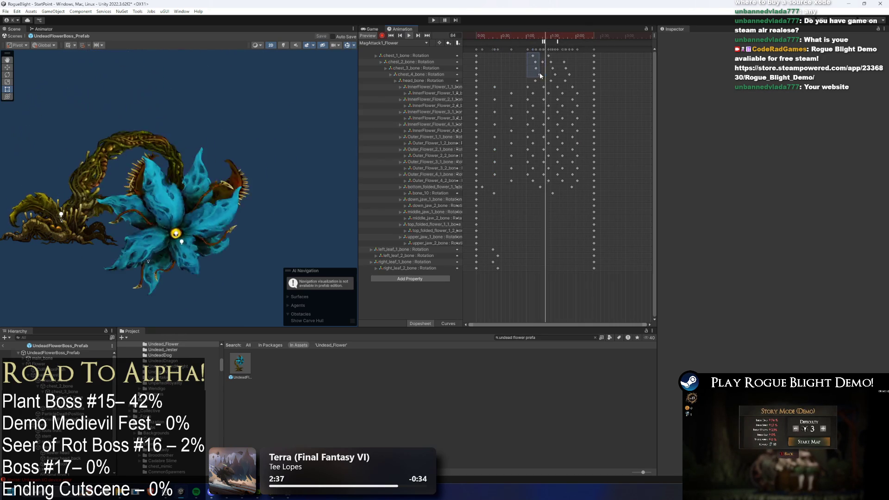
click(509, 34)
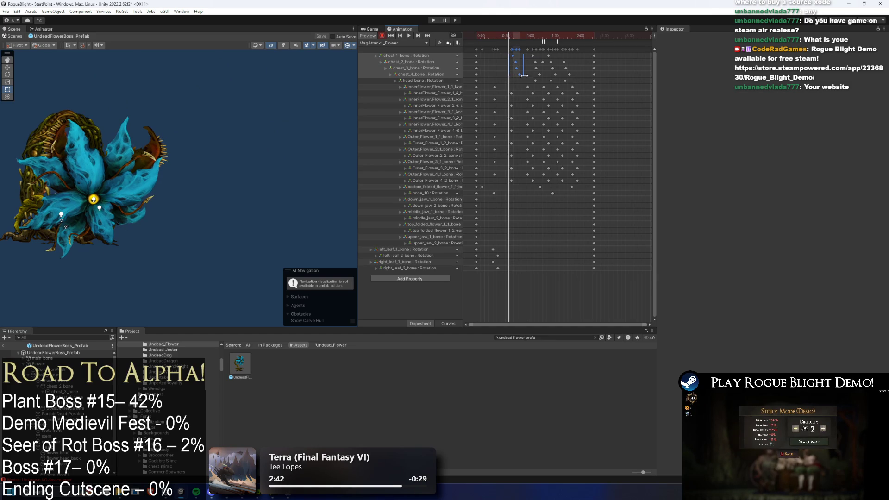
key(Delete)
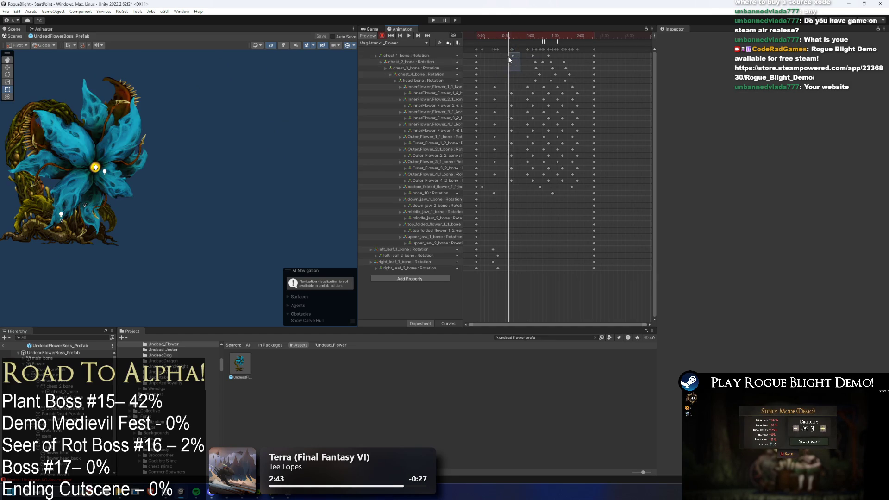
mouse_move(529, 34)
mouse_down()
mouse_move(579, 38)
mouse_move(504, 43)
mouse_up()
key(space)
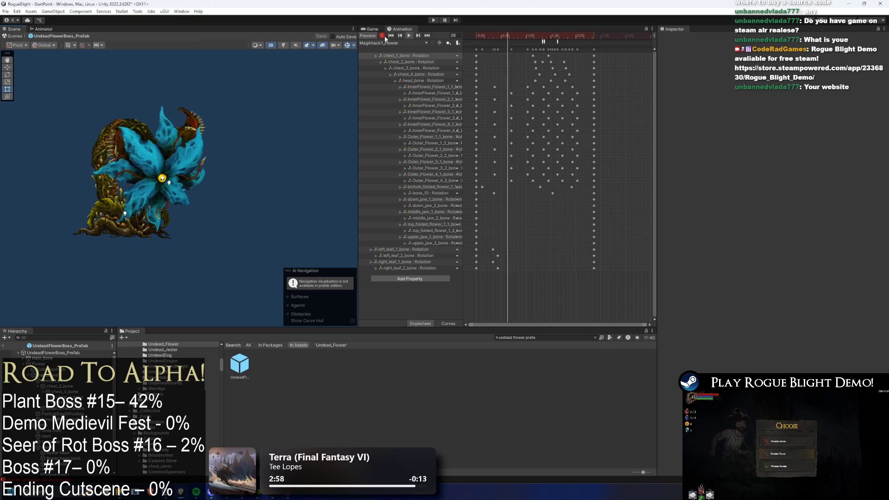
click(434, 20)
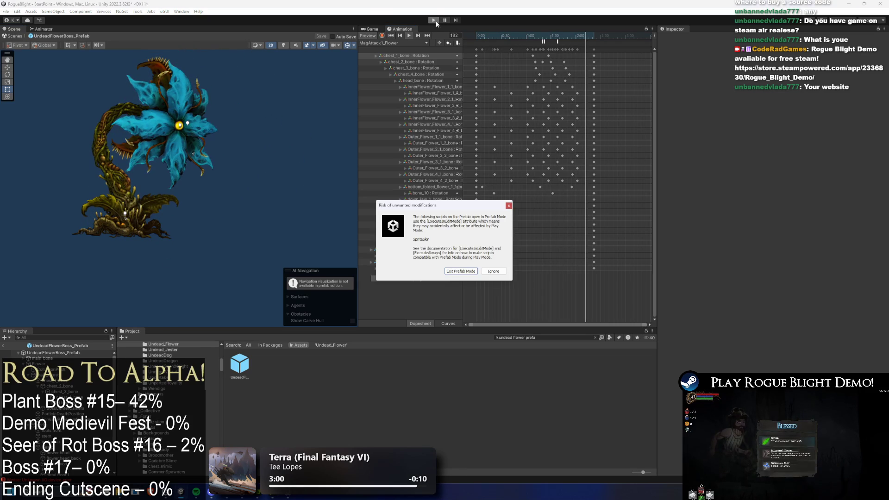
key(Escape)
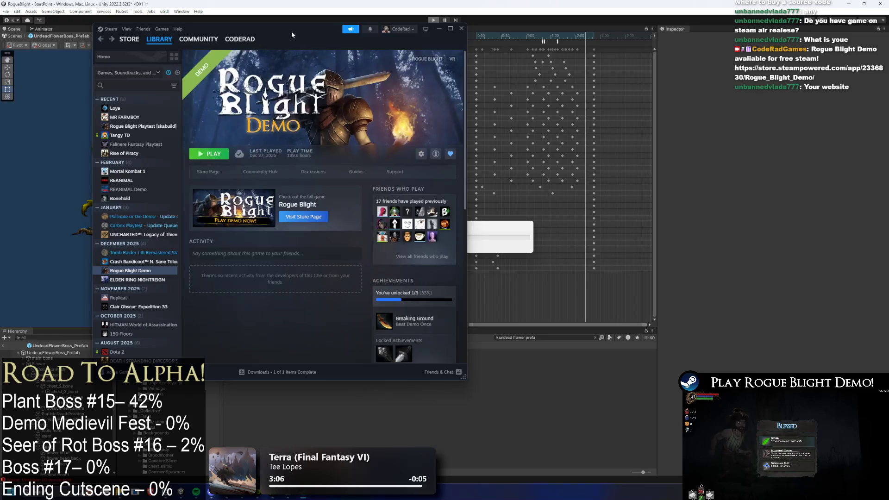
Step: Maximize Steam and search the store for 'Rogue blight' to open its page
double_click(291, 31)
click(35, 22)
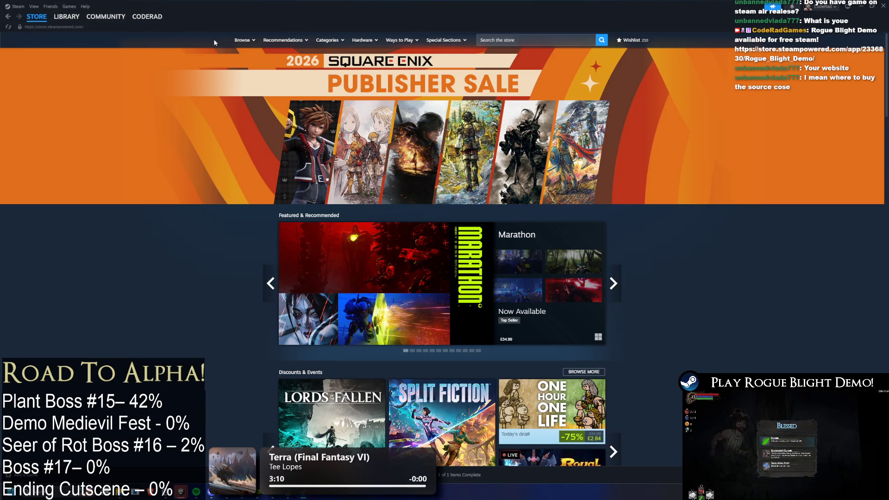
click(526, 42)
text(Rogue bl)
text(ight)
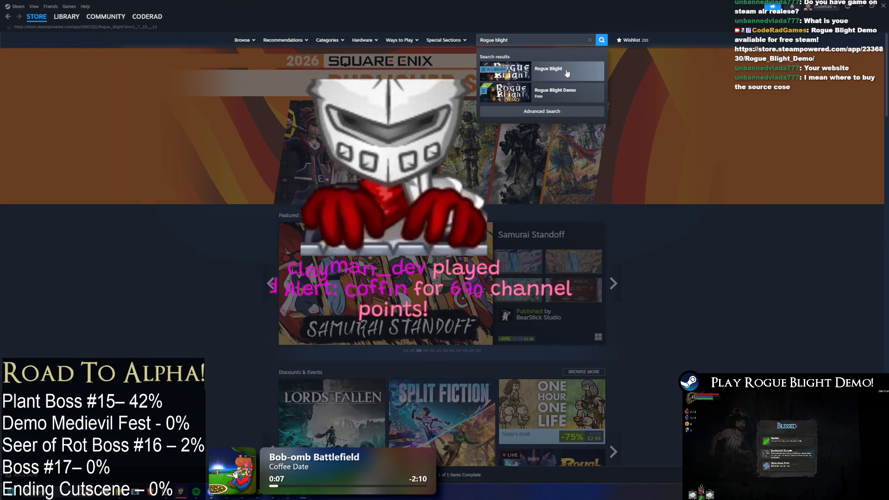
click(577, 70)
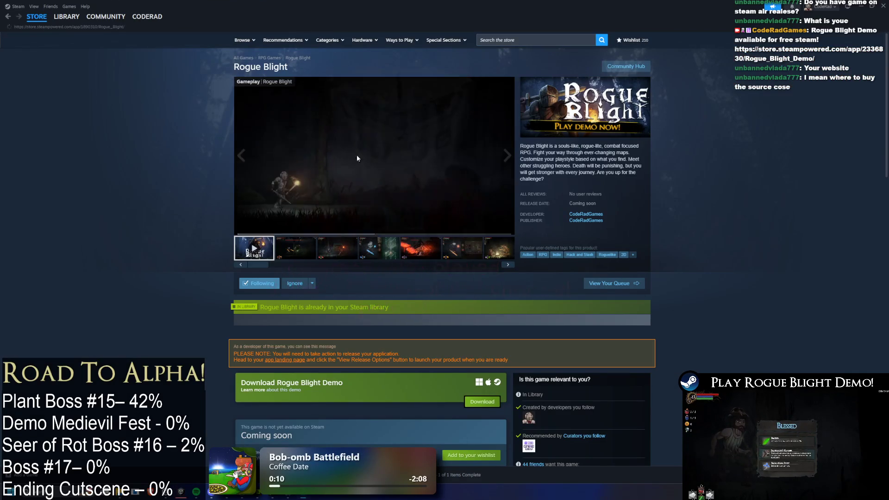
Step: Browse the Rogue Blight gameplay screenshots, then start the game and load the first save slot
click(324, 248)
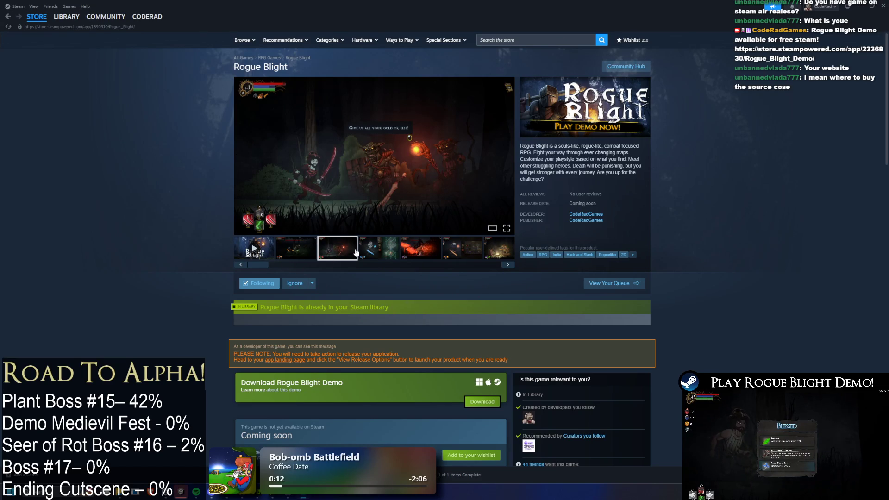
click(304, 248)
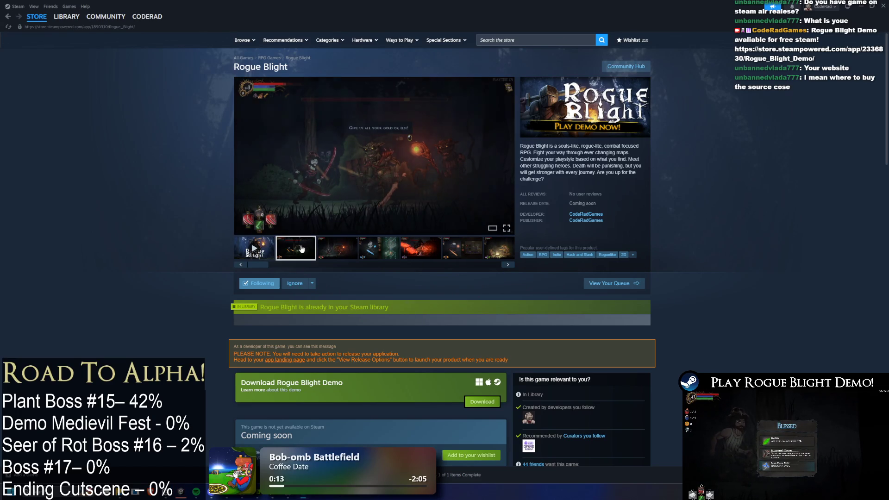
click(414, 245)
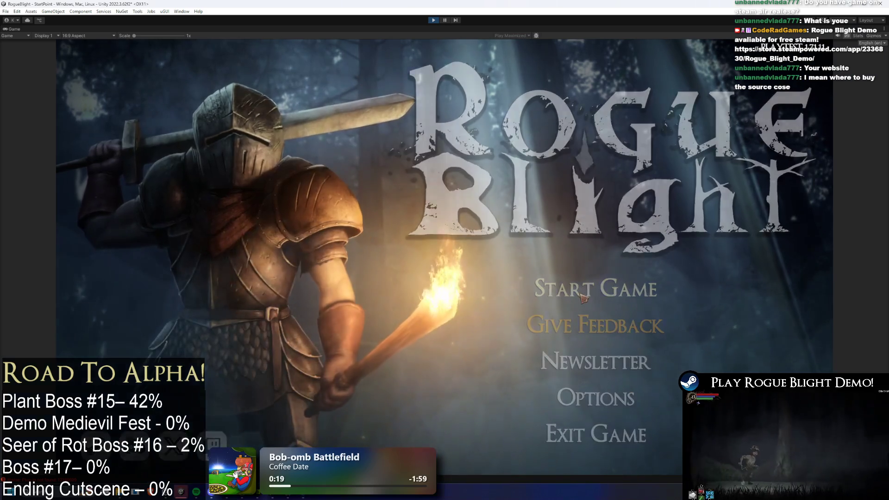
click(583, 292)
click(619, 232)
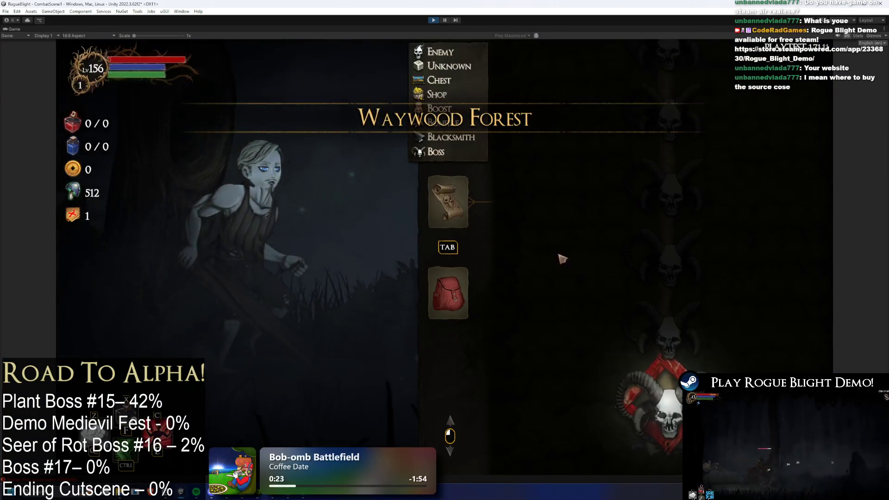
Step: Enable cheats and equip the Fire Sword in the right hand and Death Sword in the left
click(460, 308)
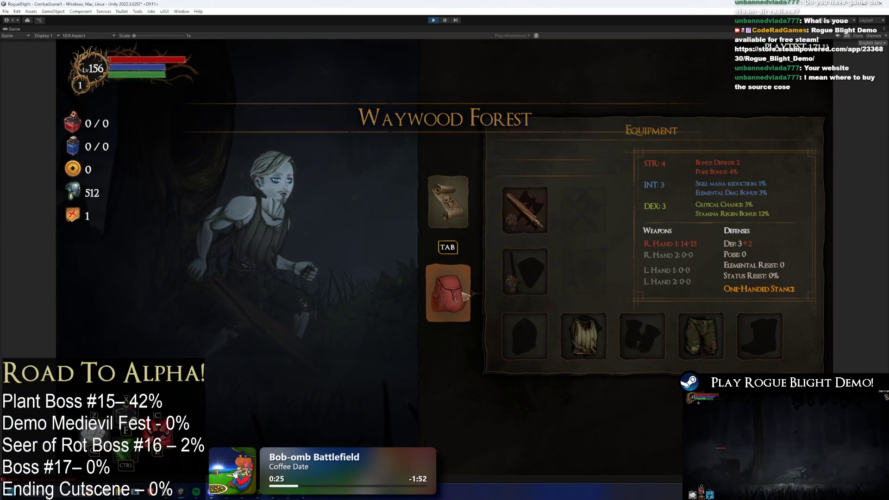
click(541, 210)
key(Escape)
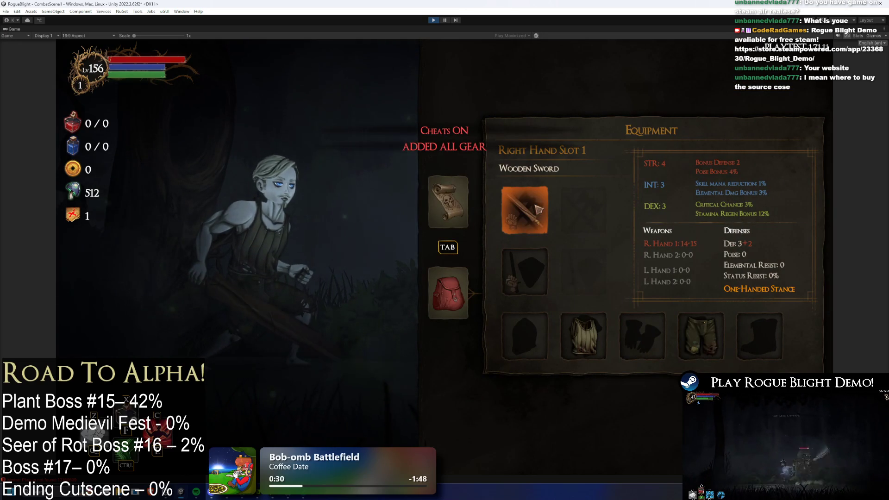
click(541, 209)
click(746, 160)
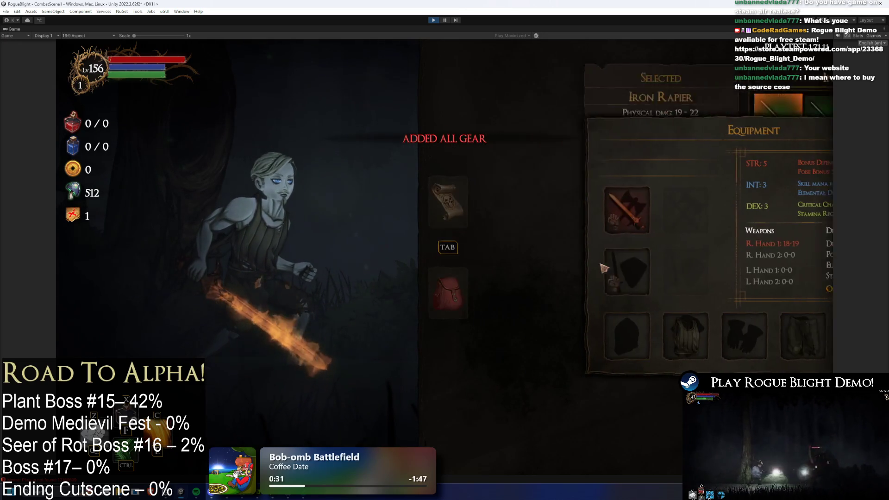
click(572, 271)
click(655, 204)
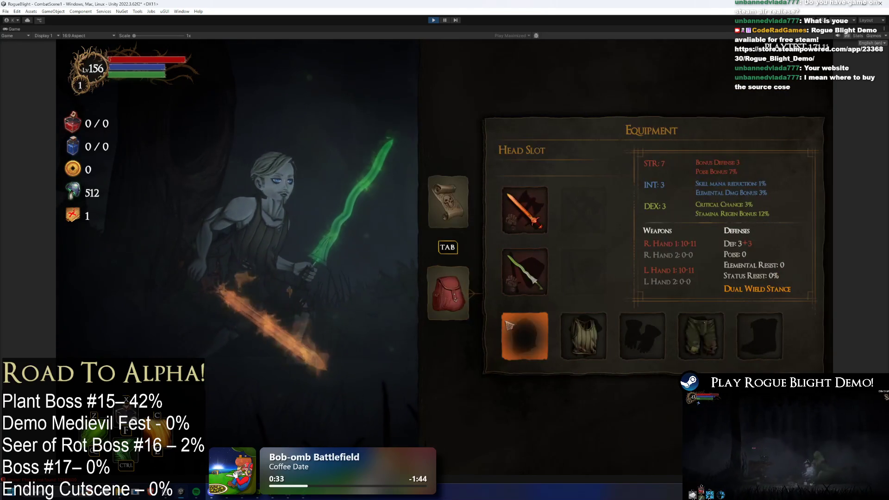
Step: Equip the Knight's Helmet, new chest armour, Knight's Gloves, new trousers and Knight's Boots
click(514, 329)
click(650, 168)
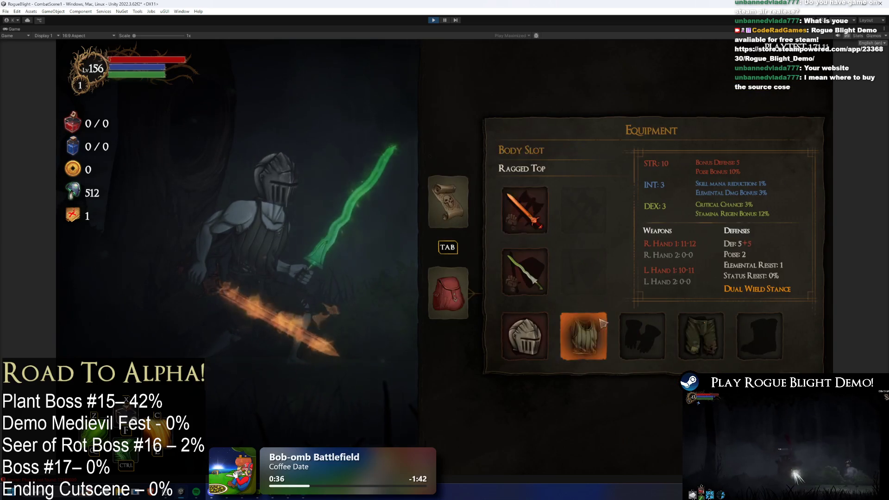
click(603, 320)
click(650, 168)
click(642, 336)
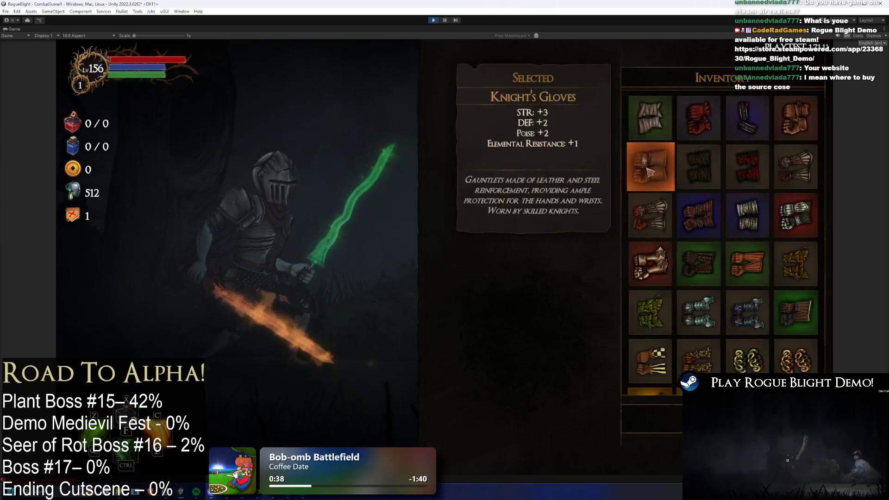
click(642, 176)
click(715, 336)
click(743, 271)
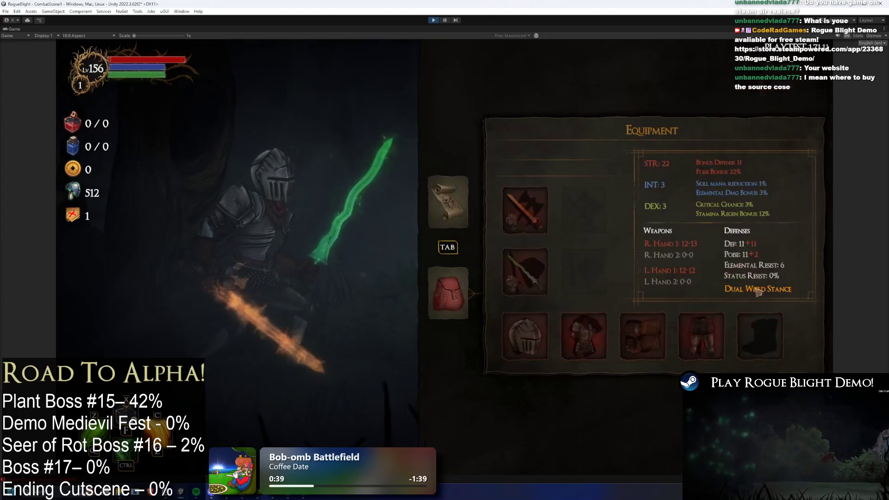
click(774, 336)
click(643, 176)
Step: Resume the boss fight, then stop Play mode and open UndeadFlowerBoss_Prefab
key(Tab)
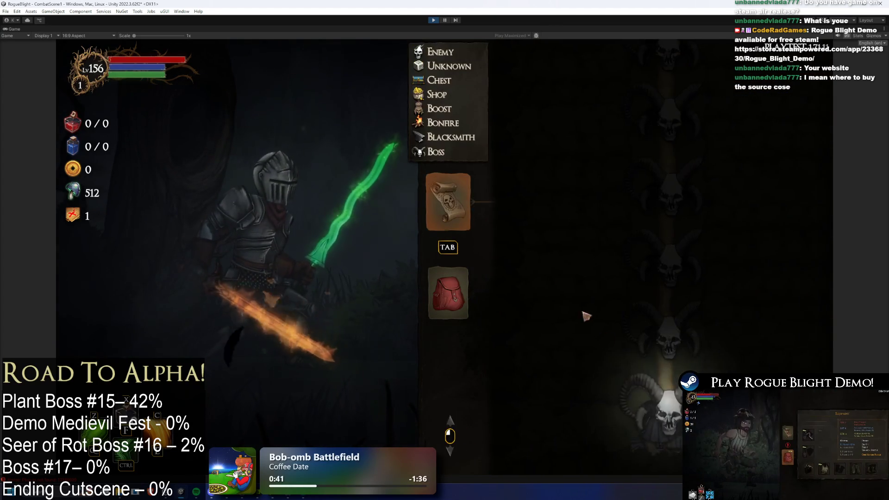
key(Tab)
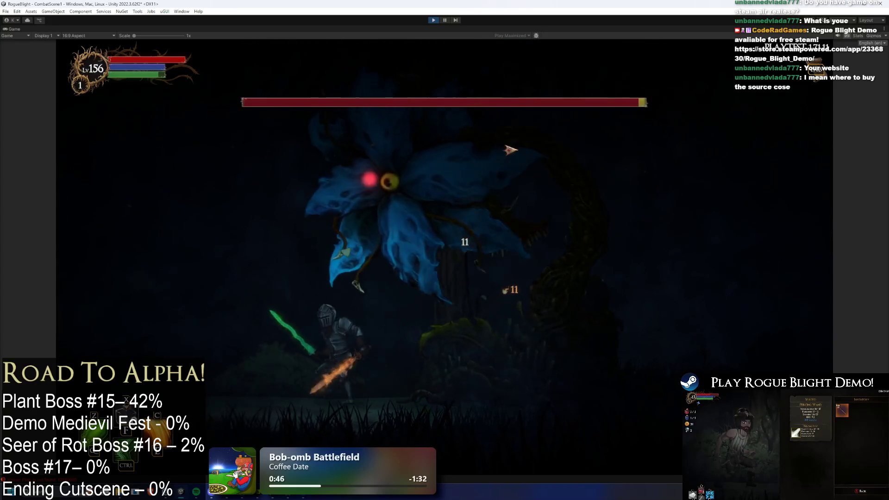
key(ctrl+p)
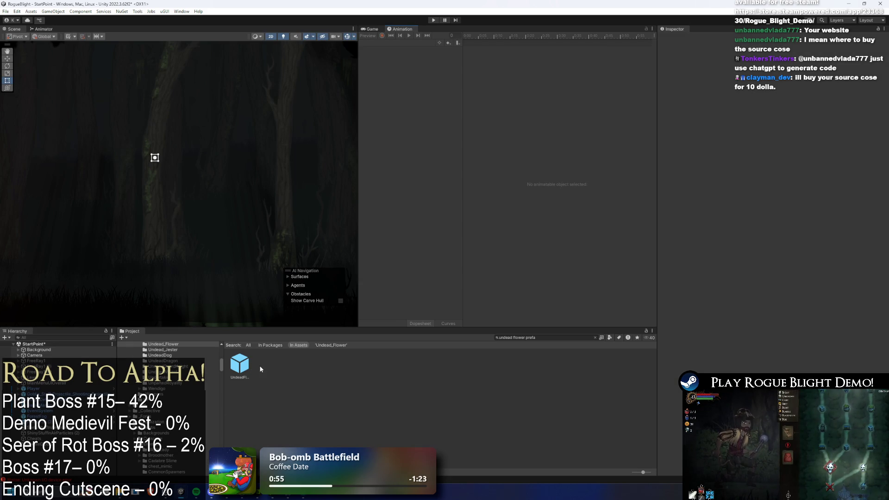
double_click(239, 365)
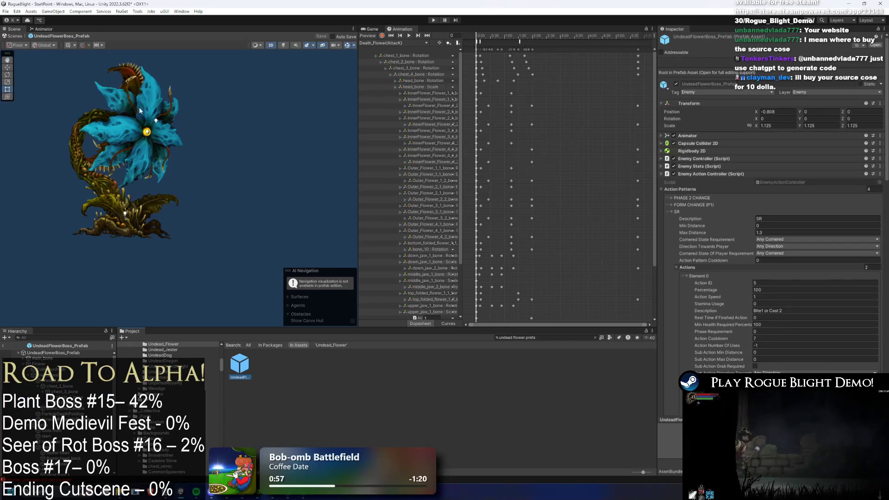
Step: Set the blue petal sprites' Color alpha to 0
click(138, 107)
scroll(108, 160, up, 2)
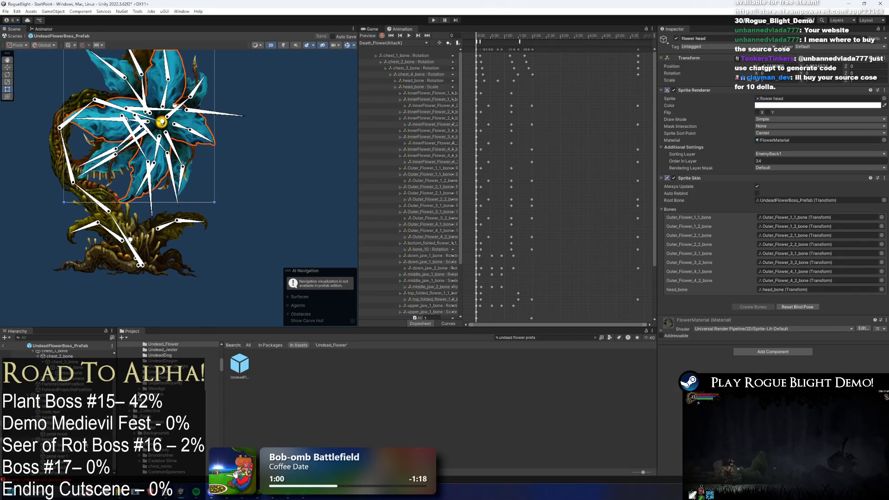
shift+click(110, 56)
click(783, 105)
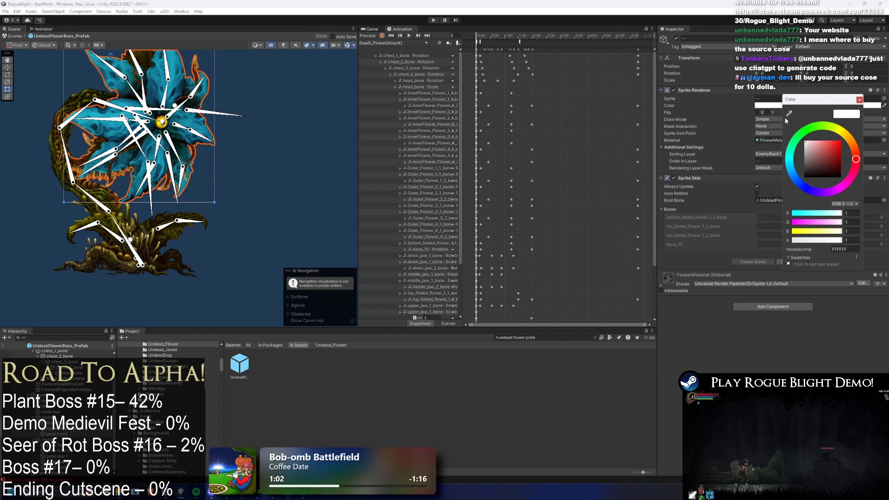
drag(826, 240, 726, 248)
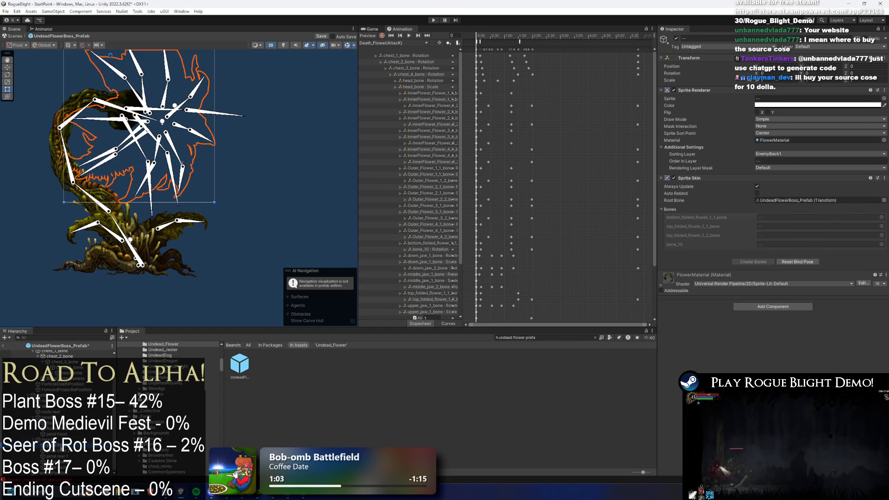
Step: Raise the head sprites' Color alpha to 0.8 and save the prefab
click(62, 474)
shift+click(62, 480)
click(773, 105)
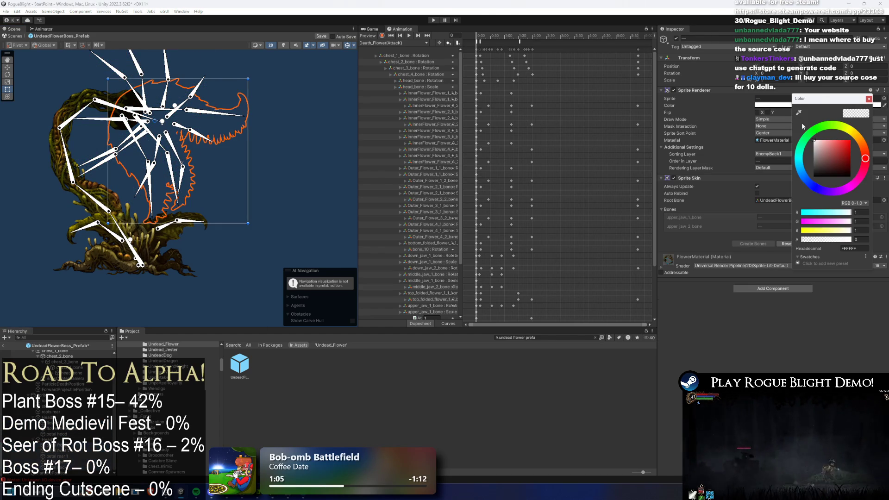
drag(812, 237, 871, 237)
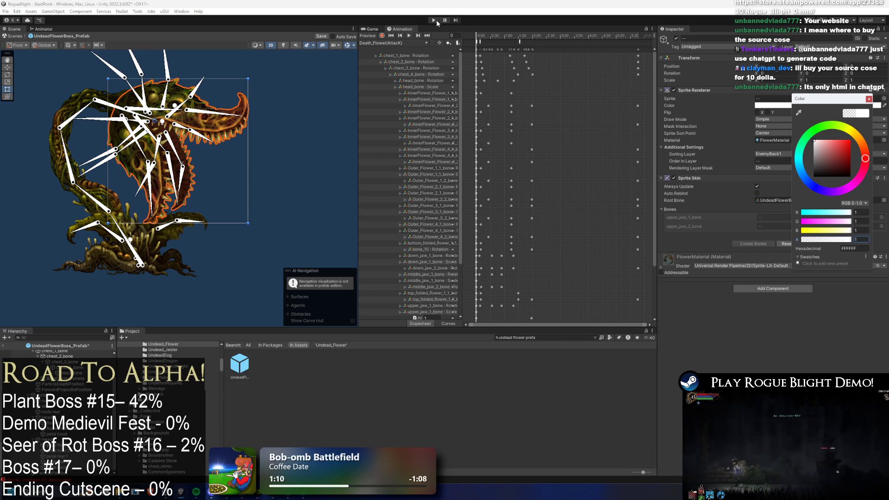
key(ctrl+s)
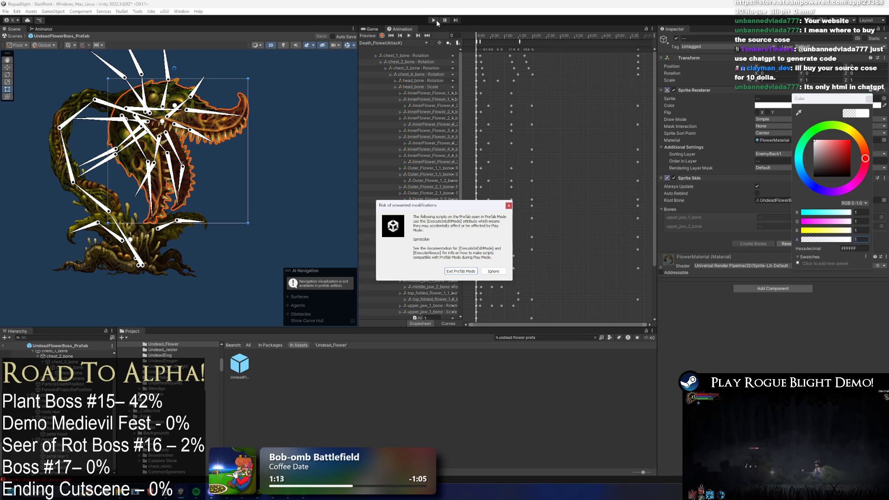
Step: Ignore the prefab-mode warning and start the game from the Rogue Blight title menu
key(Escape)
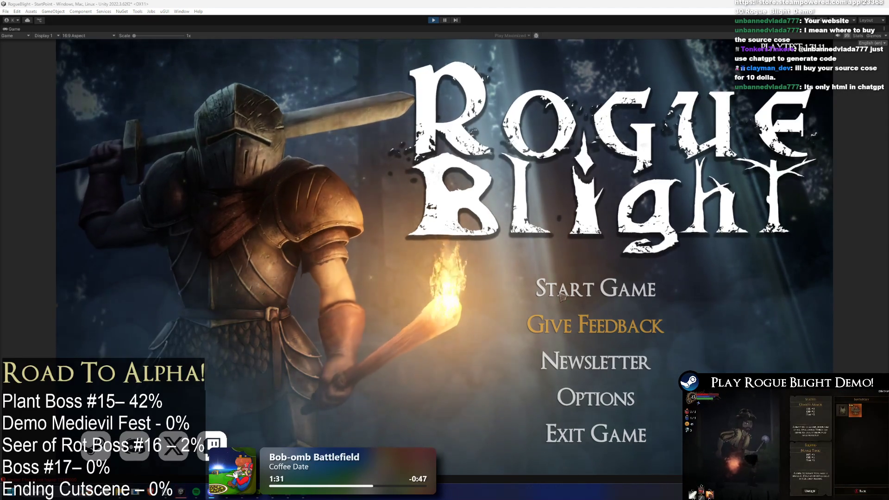
click(609, 298)
Step: Load the first save slot, fight the toothed flower boss using the F1 health cheat, then stop play
click(614, 232)
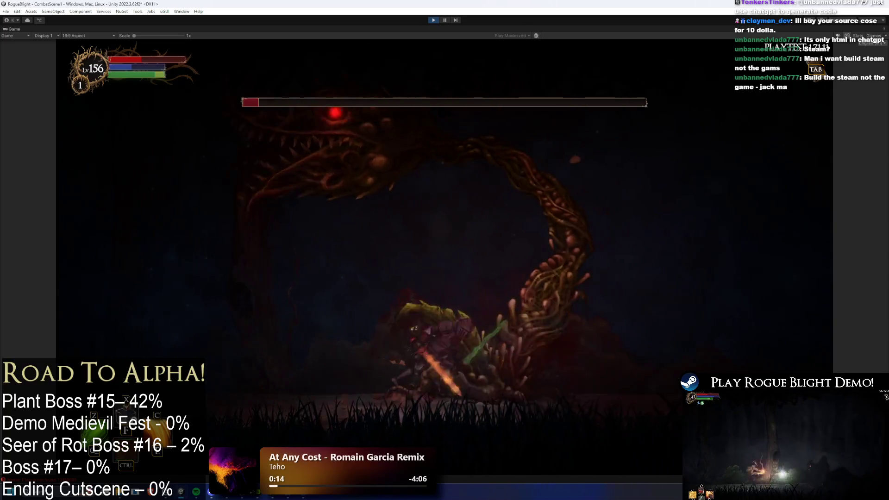
key(F1)
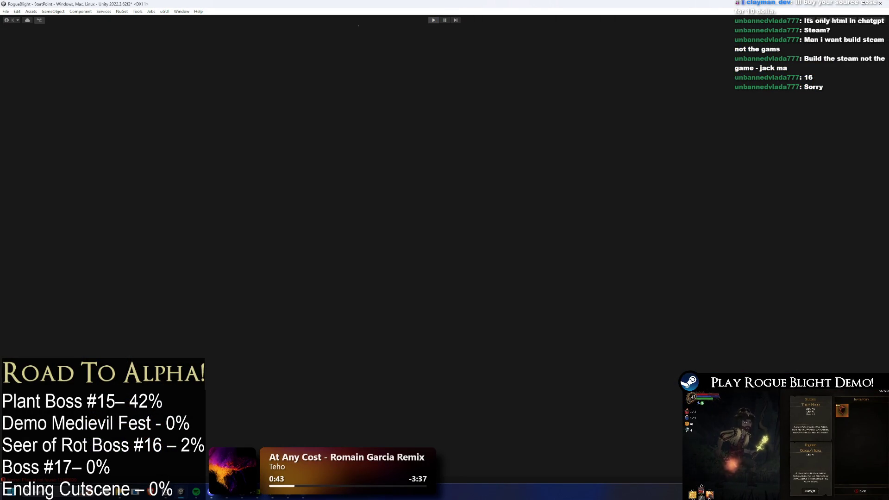
key(ctrl+p)
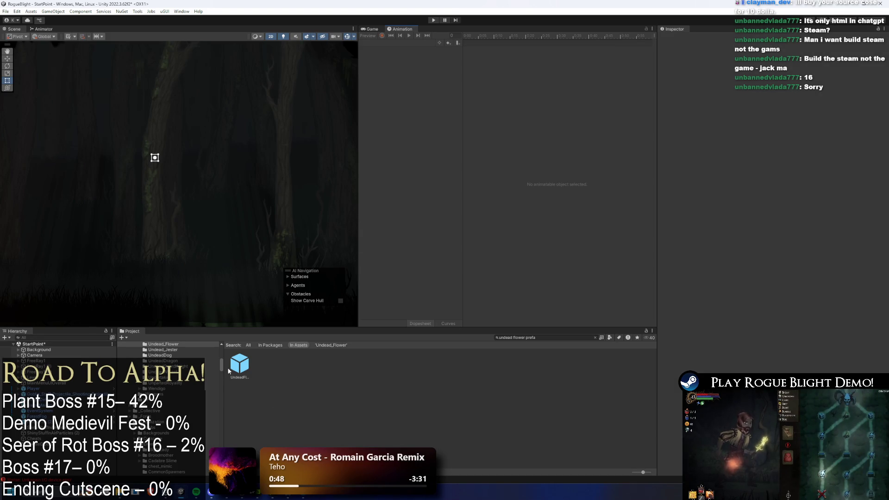
Step: Reopen UndeadFlowerBoss_Prefab, switch to the MagAttack1_Flower clip and preview frames 87–101
double_click(240, 363)
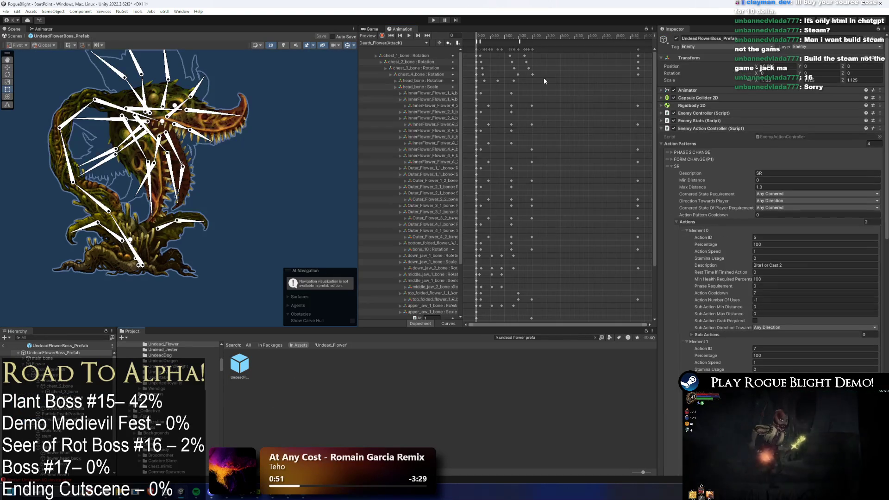
click(398, 43)
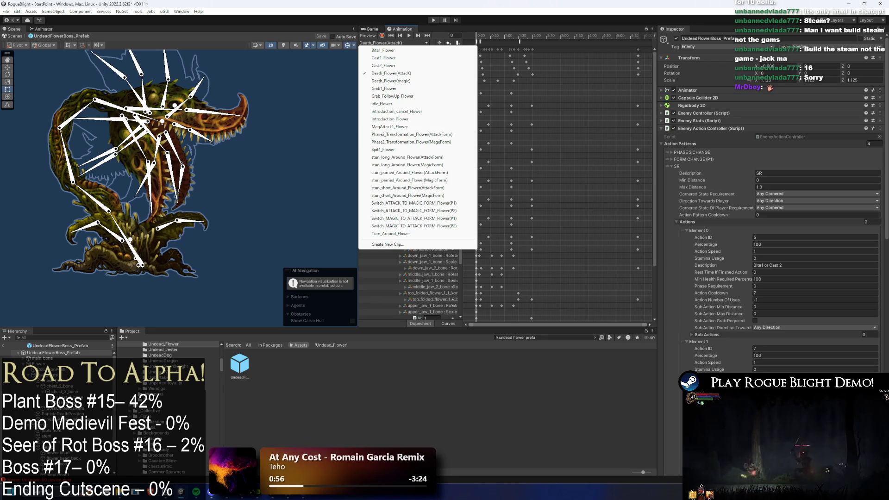
key(Escape)
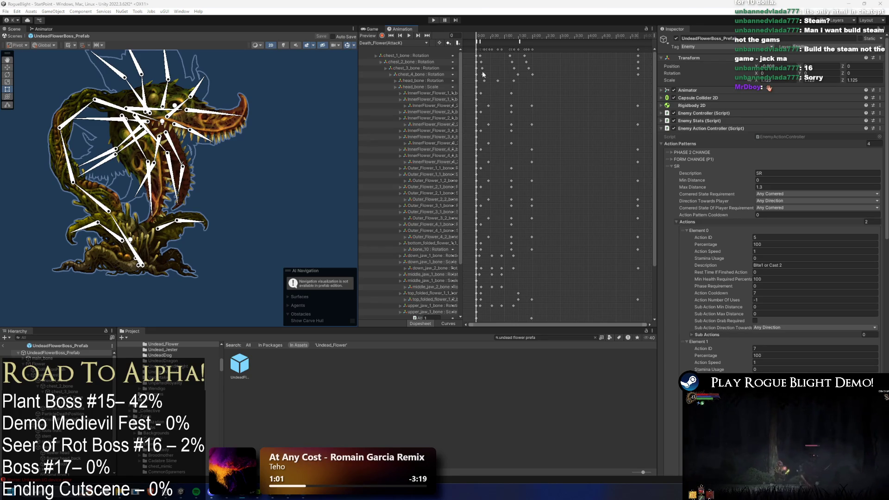
click(403, 43)
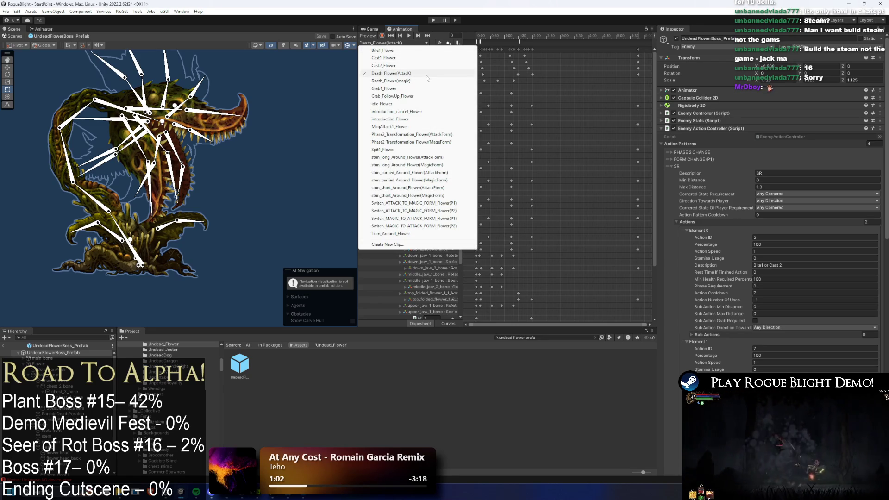
click(411, 127)
drag(574, 39, 596, 40)
drag(585, 38, 576, 37)
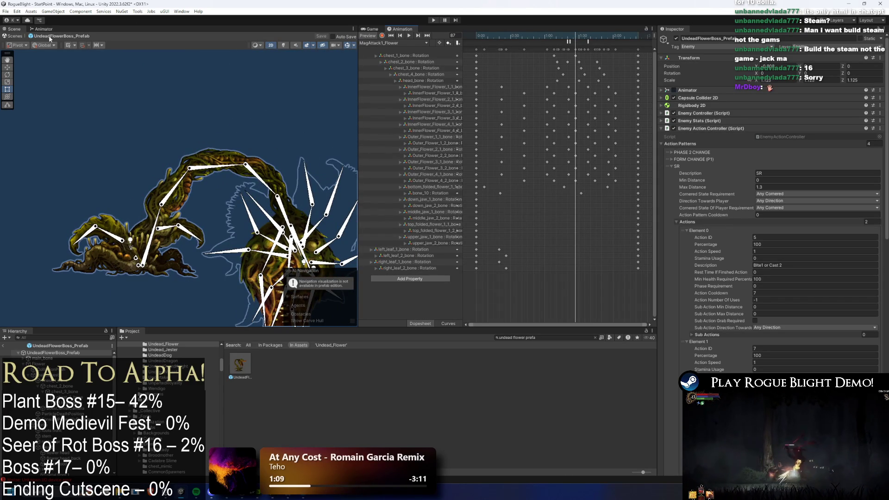
click(42, 29)
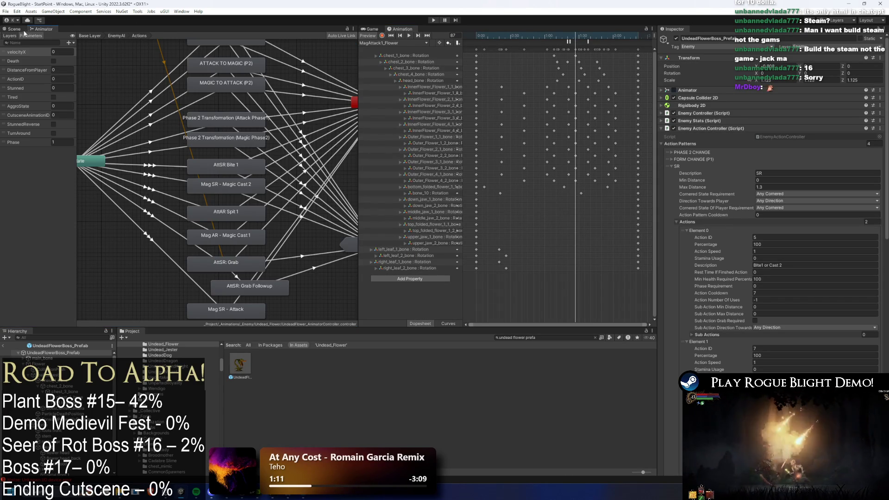
click(17, 31)
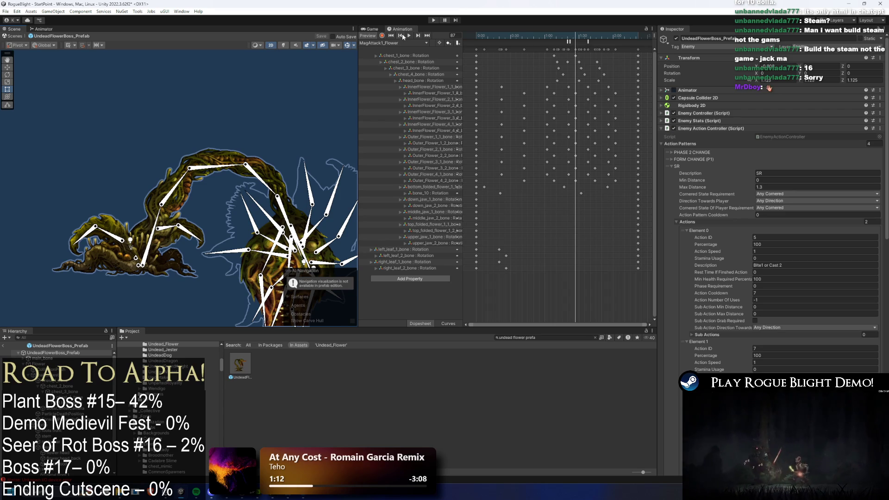
Step: Turn on keyframe recording and go to frame 83 with chest_1_bone selected
click(382, 36)
click(162, 216)
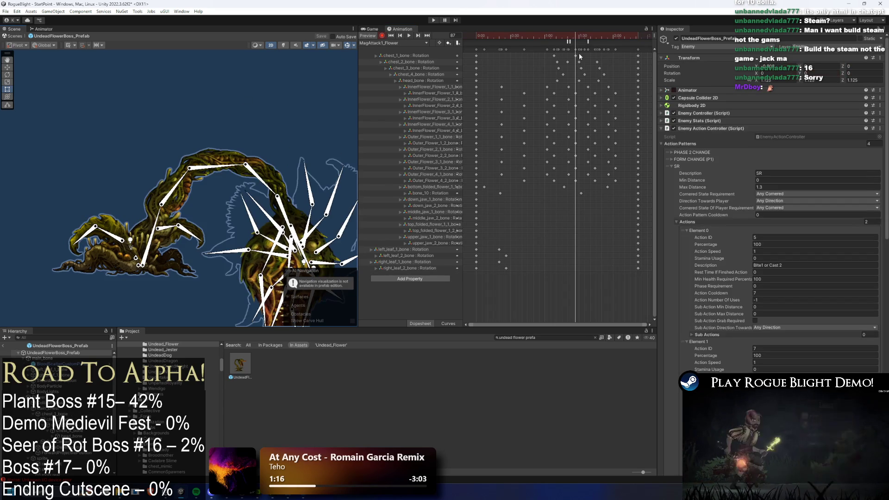
scroll(560, 96, right, 3)
scroll(589, 84, right, 3)
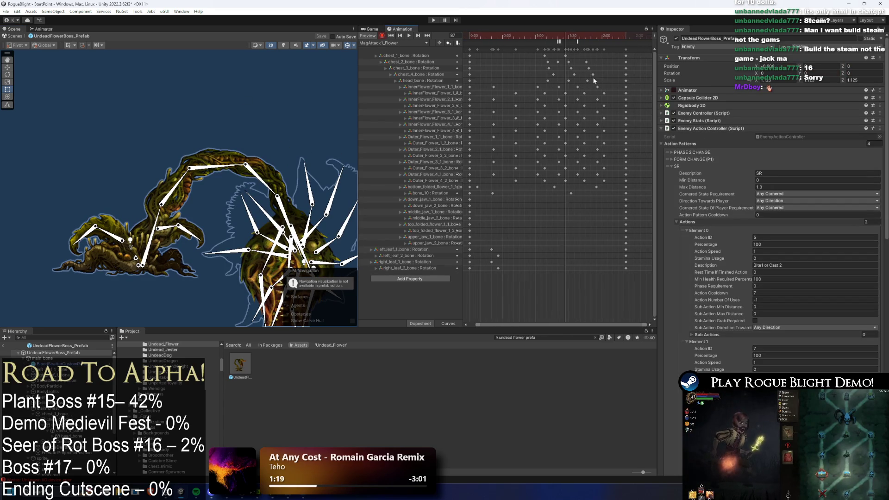
click(547, 39)
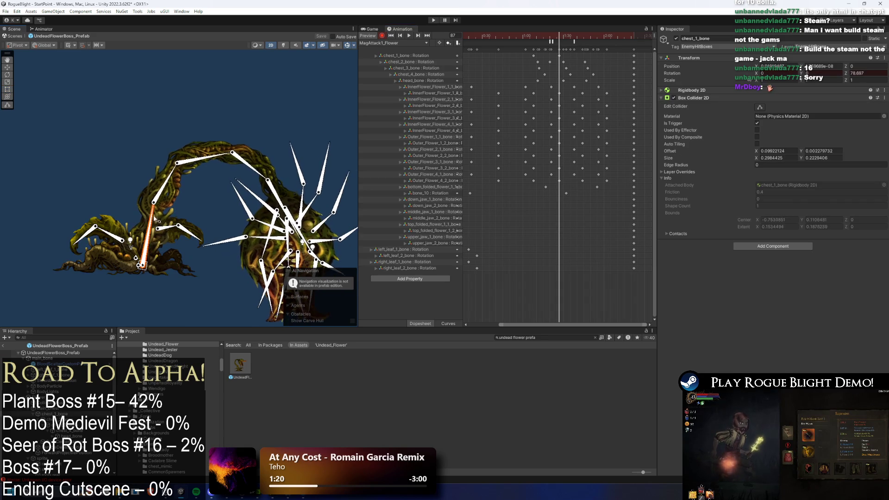
Step: At frame 96, bend the upper stem with chest_2_bone and preview the attack
mouse_move(548, 40)
mouse_down()
mouse_move(572, 41)
mouse_move(555, 39)
mouse_move(565, 41)
mouse_up()
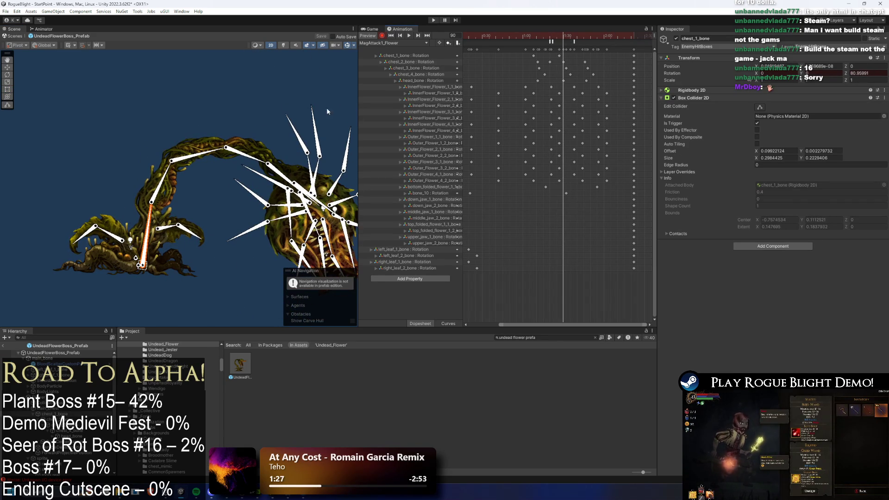
drag(162, 185, 165, 187)
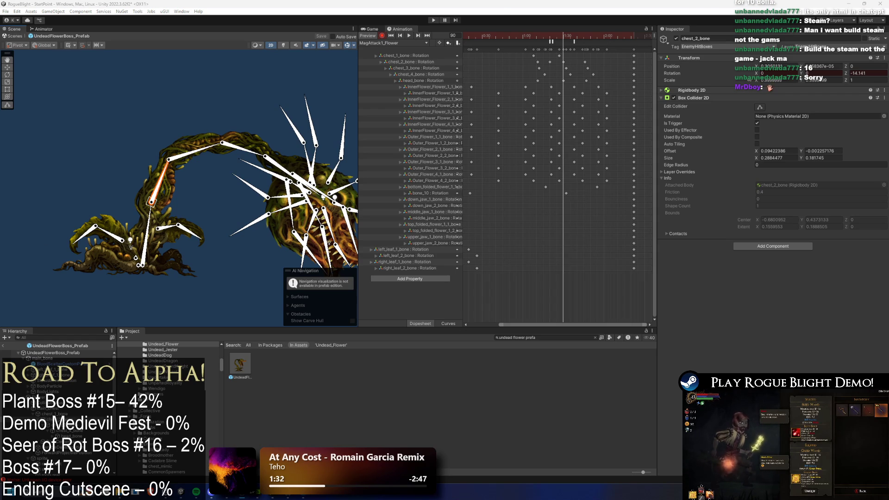
mouse_move(562, 38)
mouse_down()
mouse_move(581, 37)
mouse_move(482, 36)
mouse_up()
key(space)
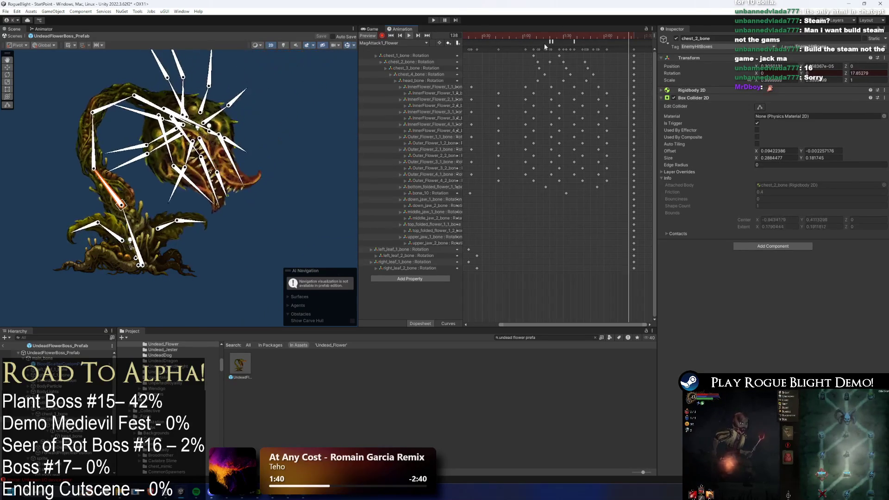
drag(595, 35, 568, 37)
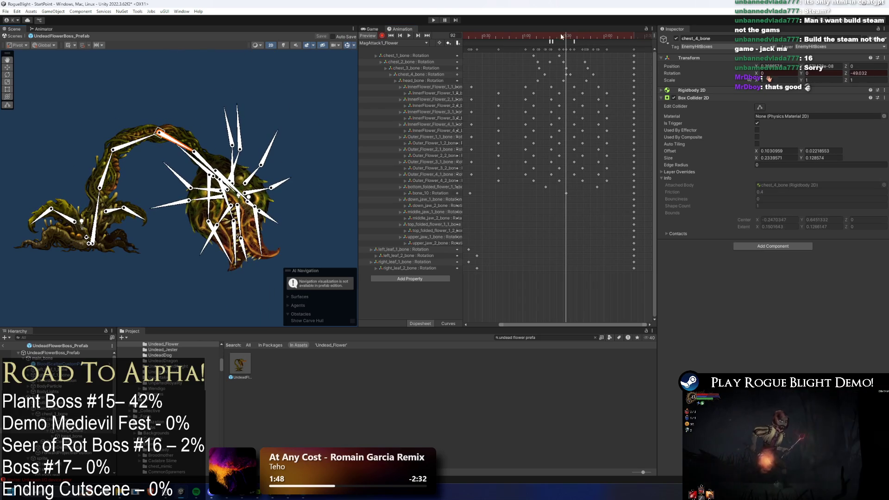
click(567, 37)
drag(569, 38, 571, 39)
Step: Rotate chest_4_bone clockwise and turn head_bone to about -31 degrees around frames 95–101
drag(199, 130, 190, 136)
mouse_move(553, 40)
mouse_down()
mouse_move(577, 35)
mouse_move(565, 34)
mouse_move(571, 39)
mouse_up()
key(ctrl+z)
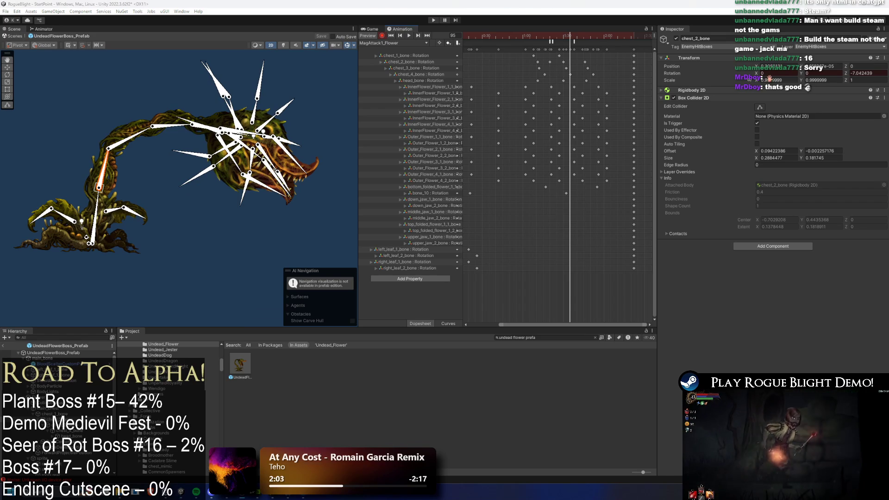
scroll(250, 143, up, 5)
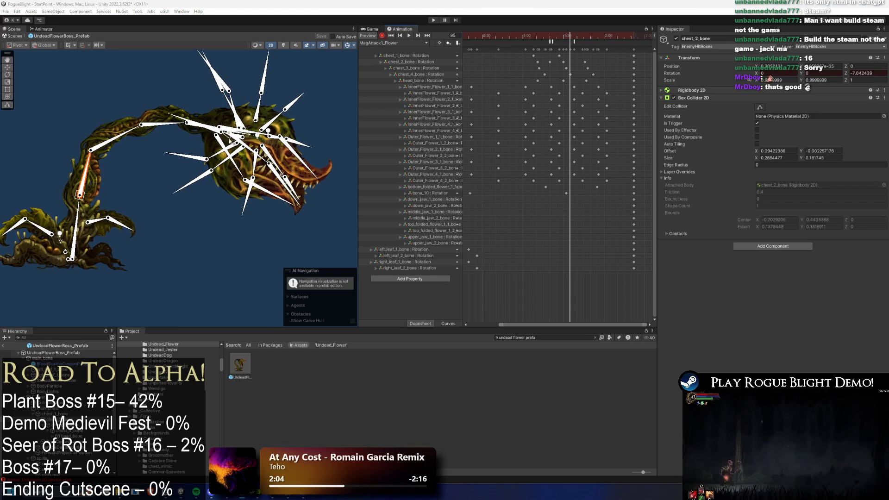
click(183, 124)
drag(183, 124, 266, 106)
mouse_move(564, 37)
mouse_down()
mouse_move(556, 37)
mouse_move(575, 38)
mouse_up()
Step: Replay the edited attack from frame 87 with chest_1_bone selected, then enter Play mode
key(space)
scroll(231, 173, down, 5)
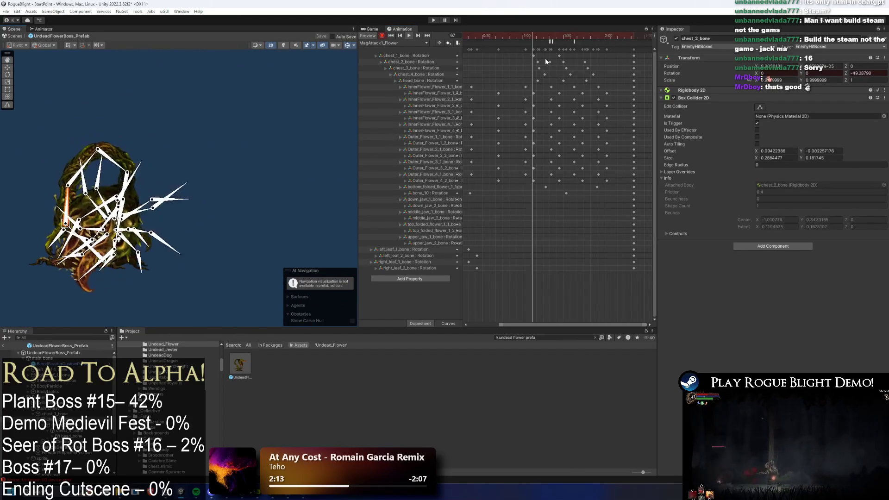
drag(563, 37, 560, 37)
click(119, 209)
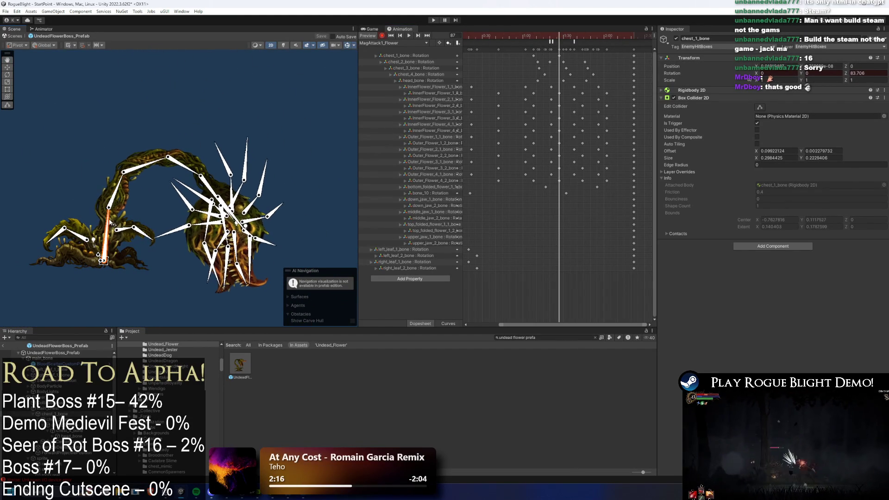
click(550, 36)
key(space)
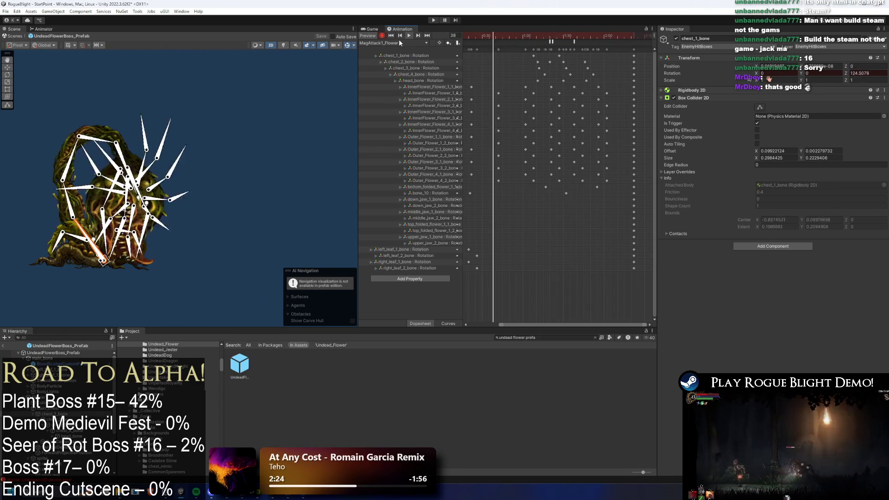
click(432, 20)
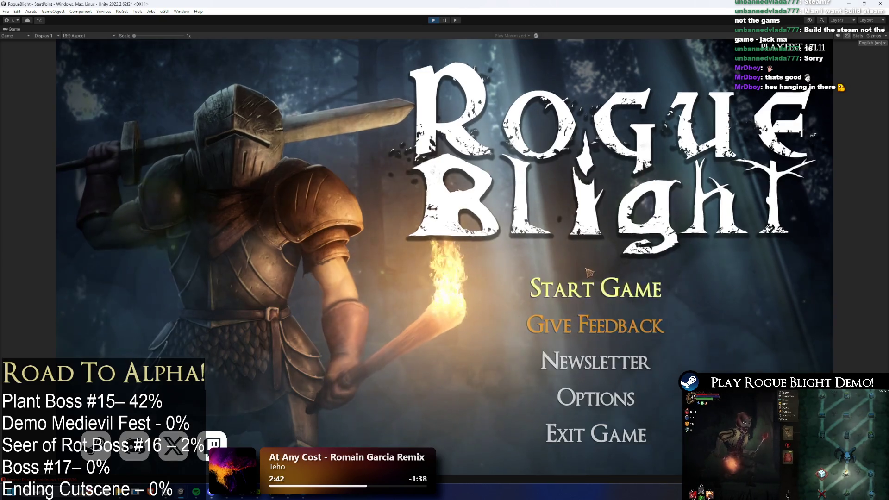
Step: Load the first save slot, fight the Undead Flower boss, then stop Play mode
click(597, 276)
click(631, 230)
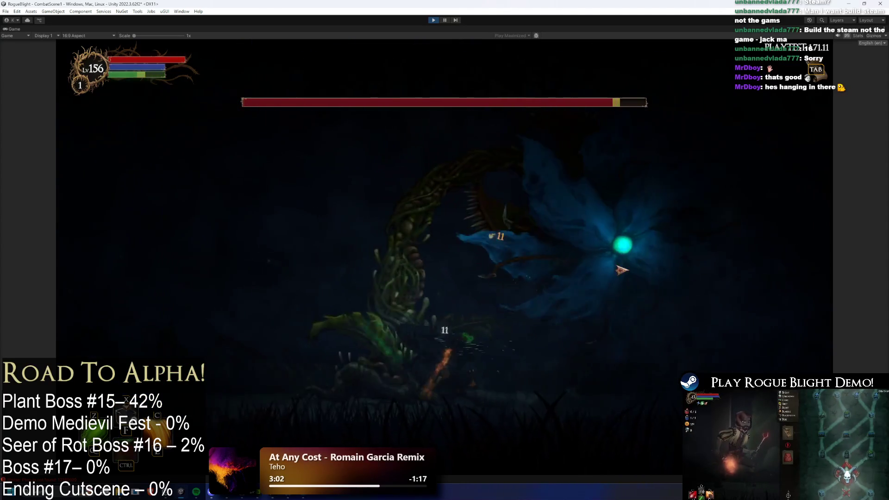
click(434, 21)
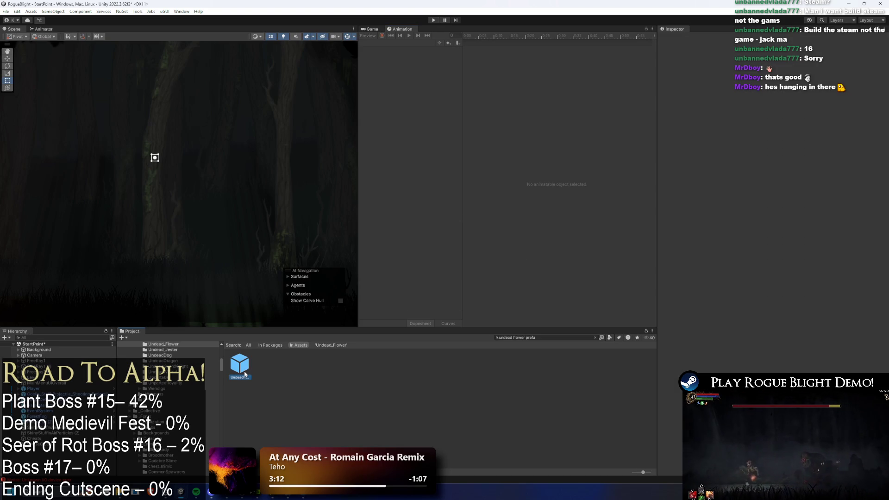
Step: Open UndeadFlowerBoss_Prefab, select its root and load the MagAttack1_Flower clip
double_click(245, 374)
click(48, 352)
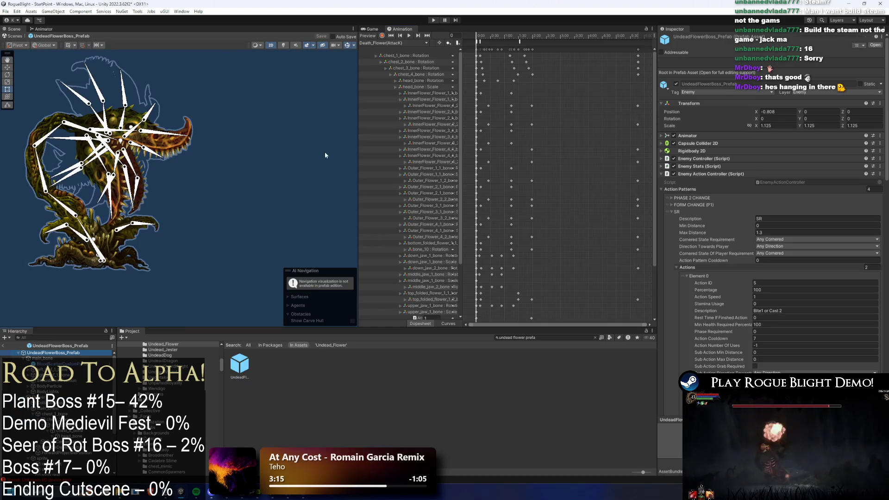
click(393, 42)
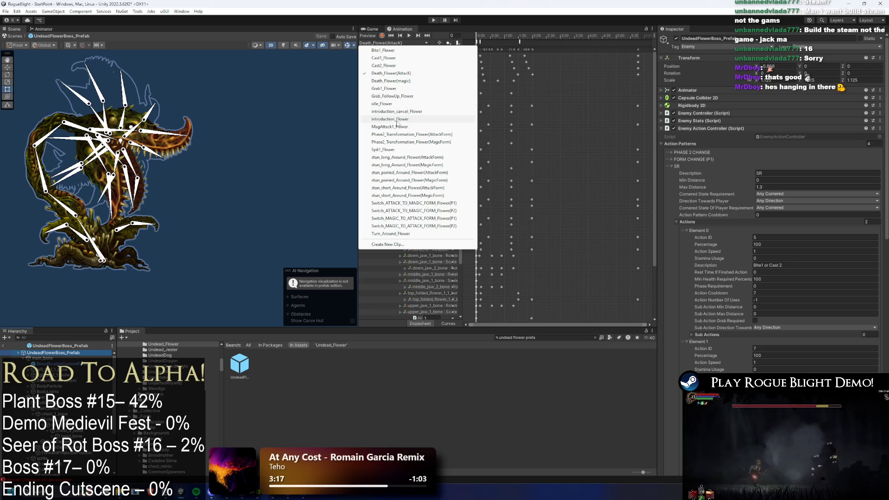
click(392, 127)
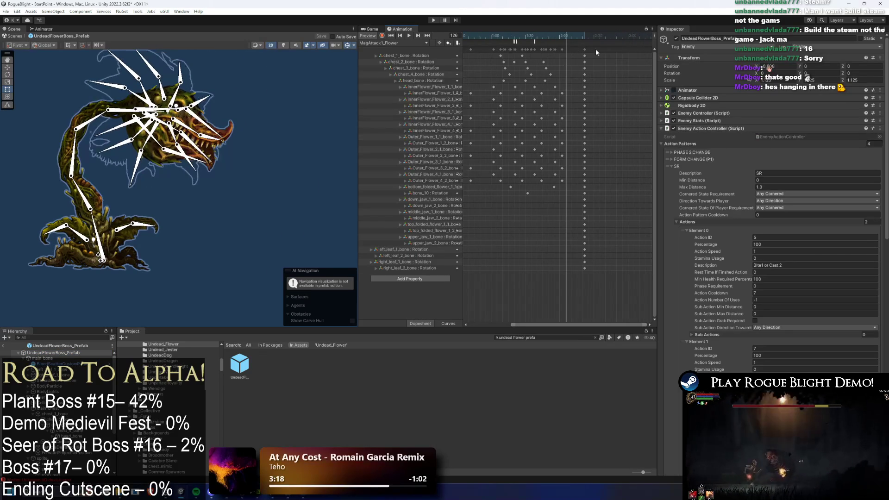
Step: Move the clip's final keyframes later, fit all keys in view, and save the animation
mouse_move(585, 49)
mouse_down()
mouse_move(604, 49)
mouse_move(546, 35)
mouse_move(563, 35)
mouse_up()
key(space)
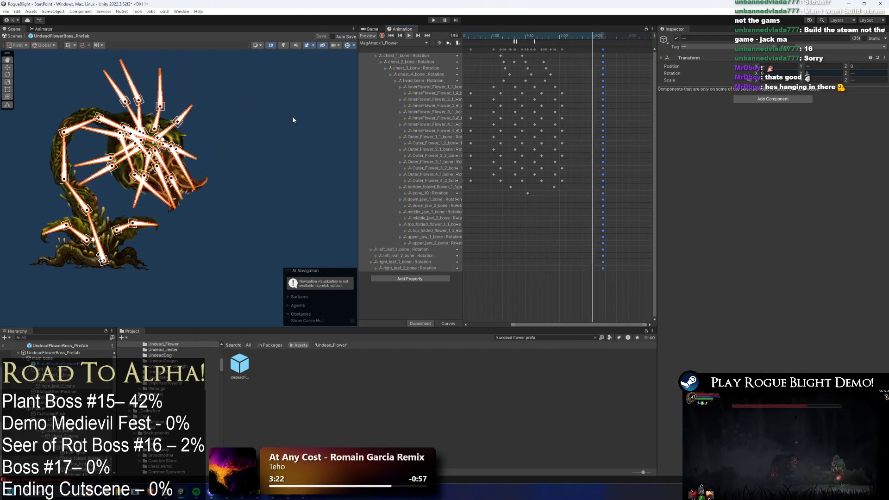
click(513, 79)
click(603, 48)
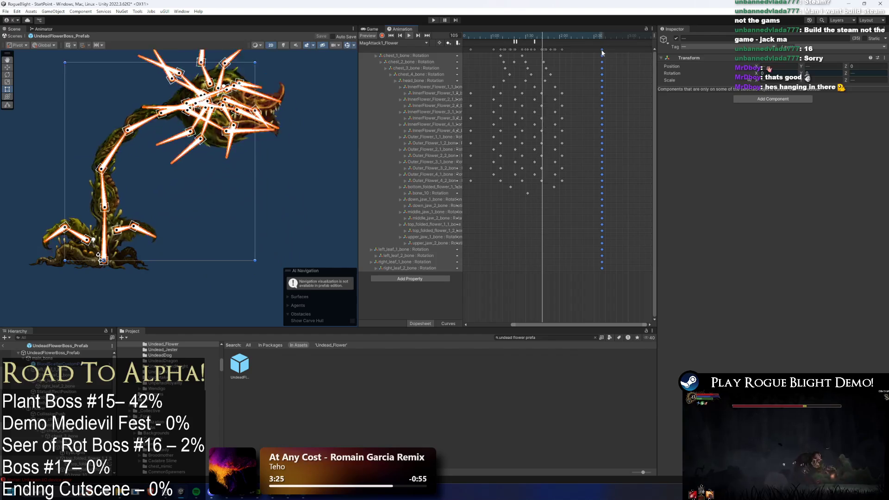
key(f)
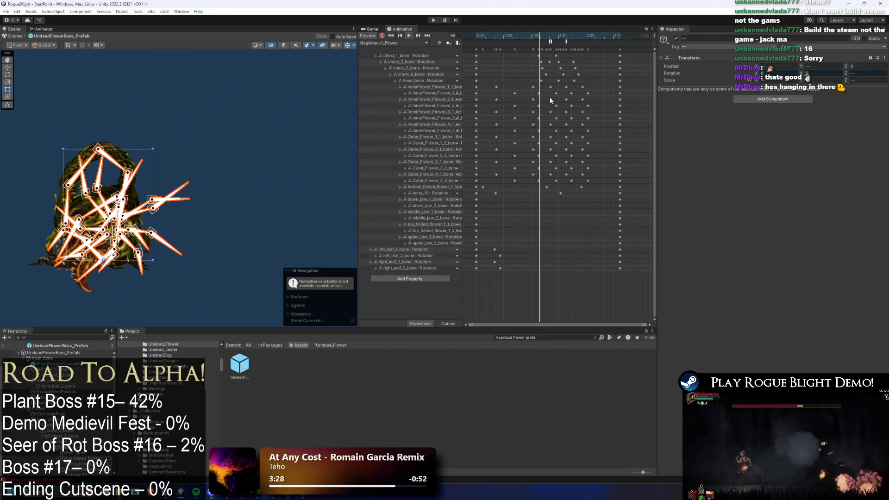
key(ctrl+s)
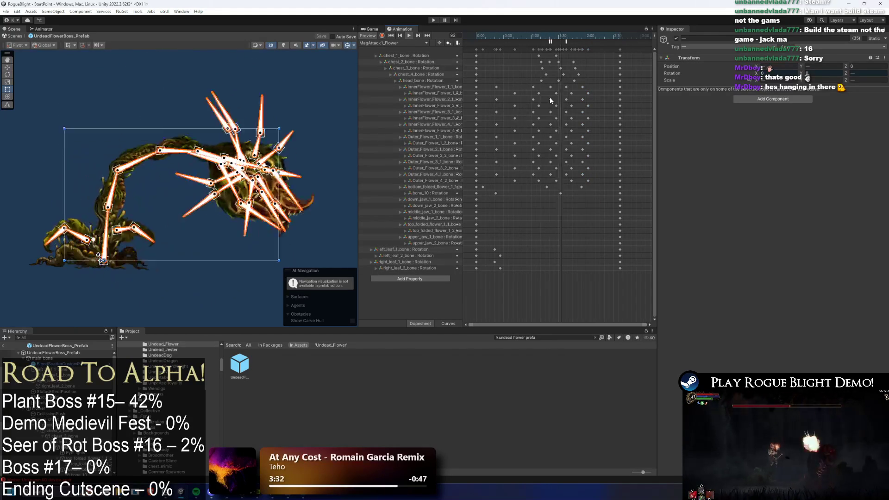
click(307, 112)
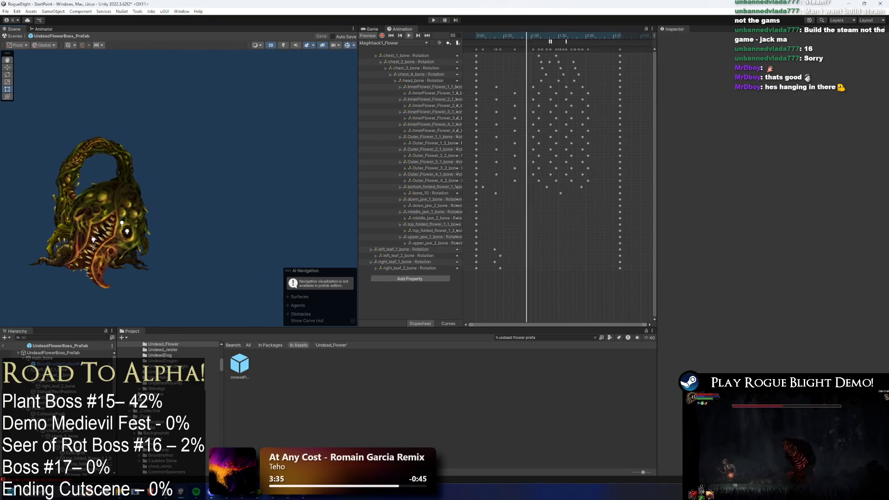
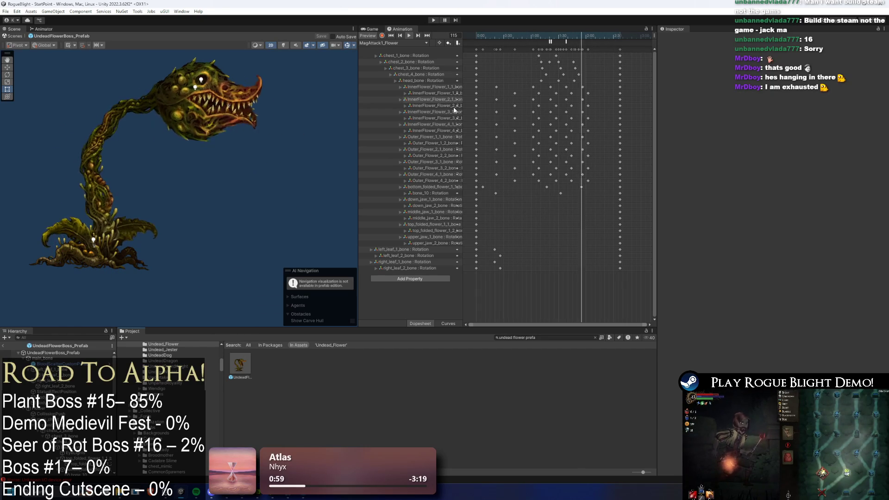
Step: Delete the leaf-bone keys at frame 74
click(541, 41)
scroll(62, 216, up, 2)
click(72, 228)
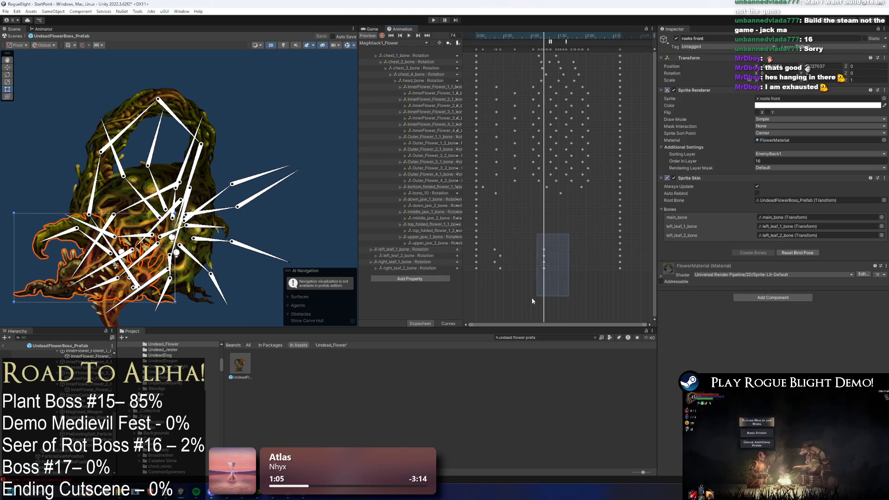
key(Delete)
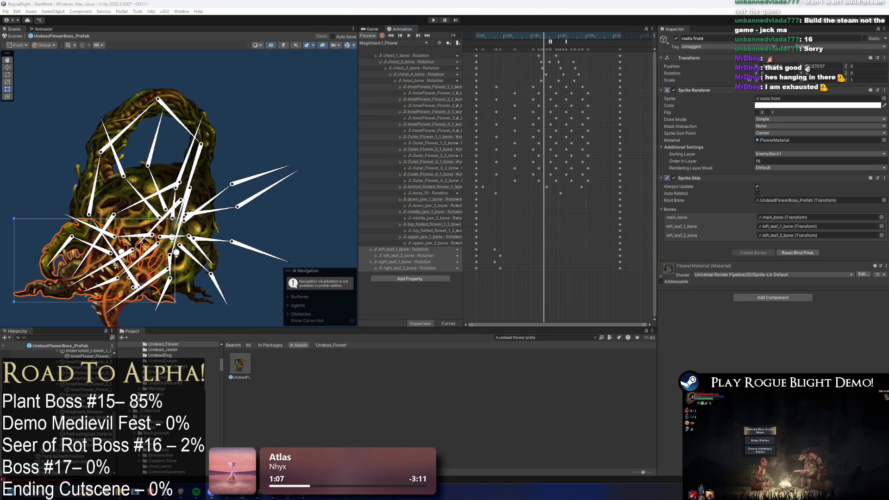
Step: Scrub to frame 73 and select the left and right leaf bones
mouse_move(539, 37)
mouse_down()
mouse_move(531, 37)
mouse_move(542, 37)
mouse_up()
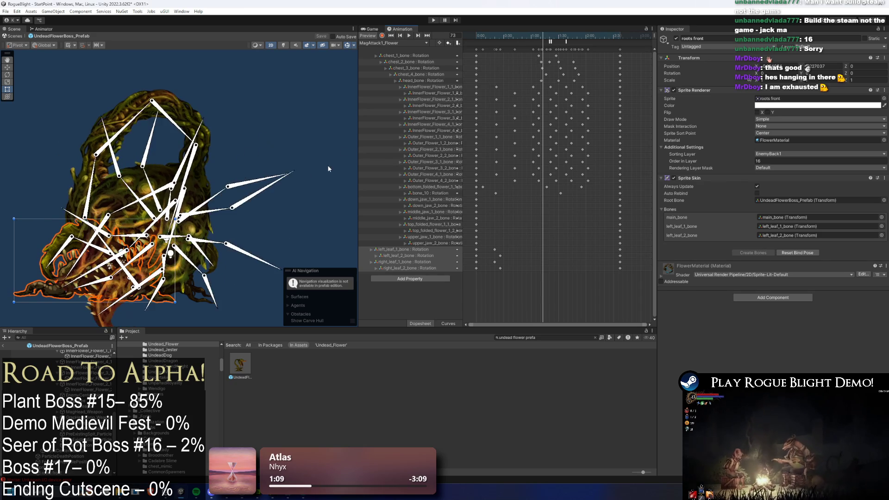
scroll(87, 239, up, 2)
click(86, 239)
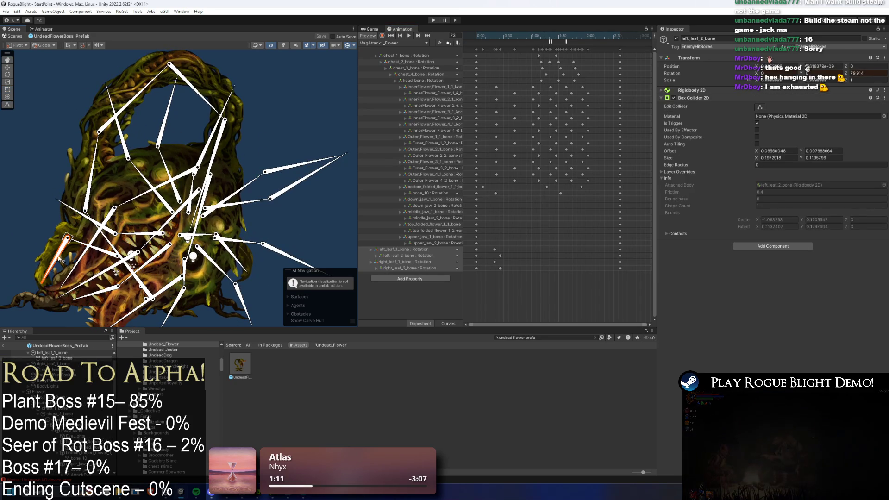
click(213, 259)
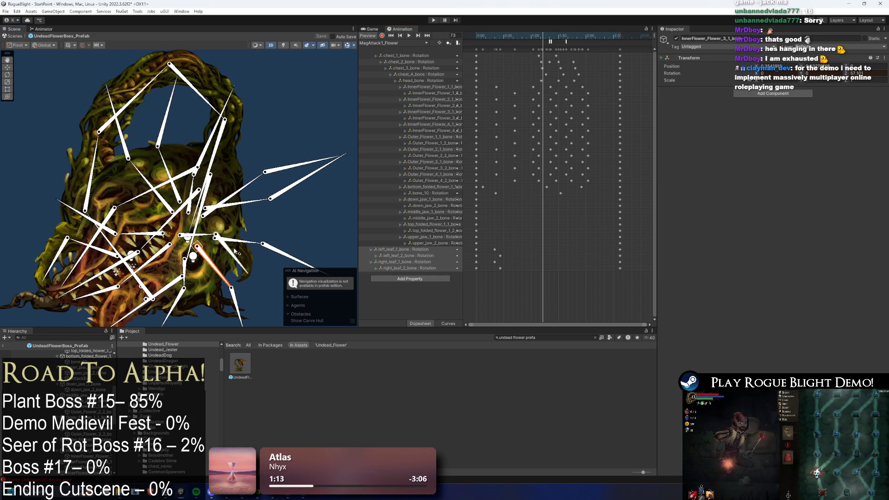
click(209, 240)
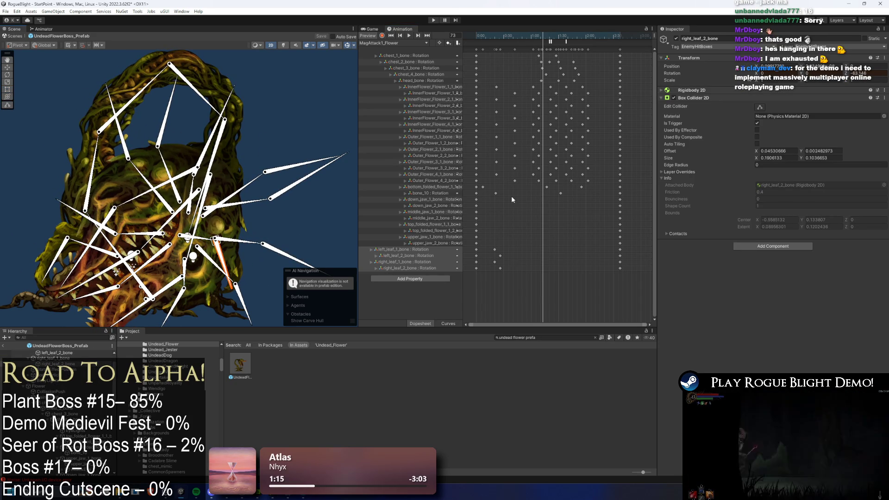
Step: Record rotations of left_leaf_1, left_leaf_2 and right_leaf_2 bones at frame 73, then select the new keys
click(382, 36)
drag(76, 242, 88, 250)
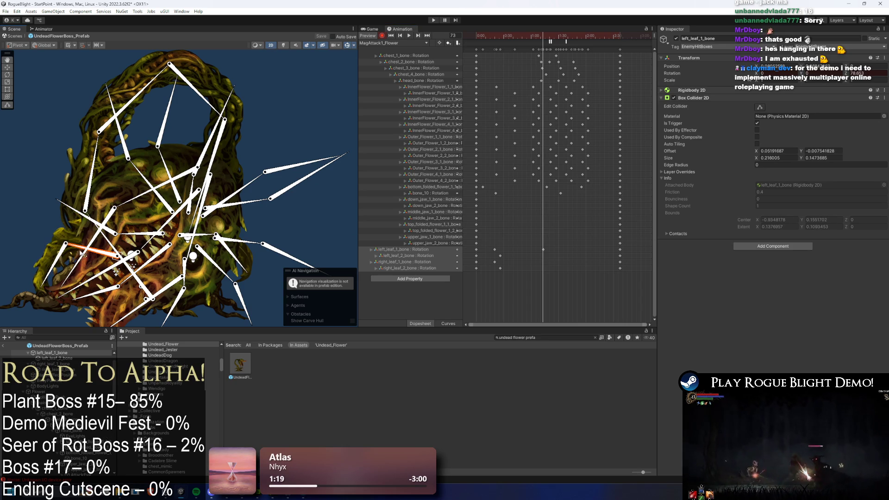
drag(47, 283, 55, 281)
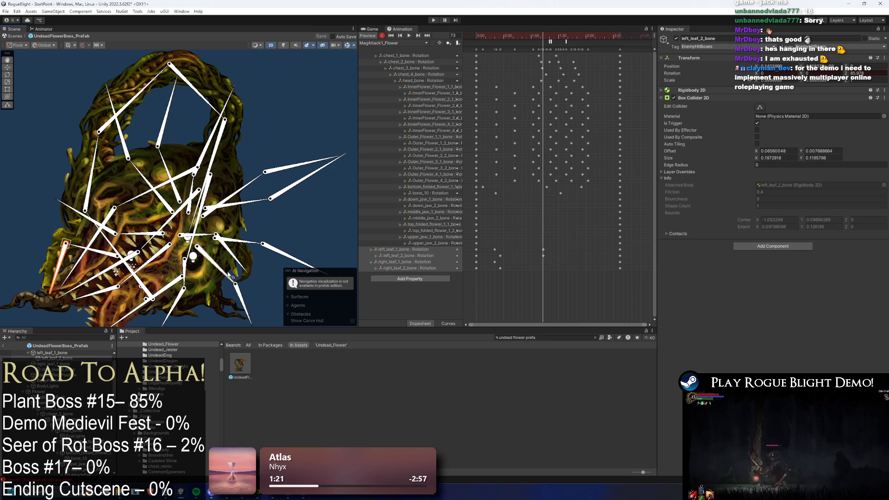
drag(214, 242, 225, 264)
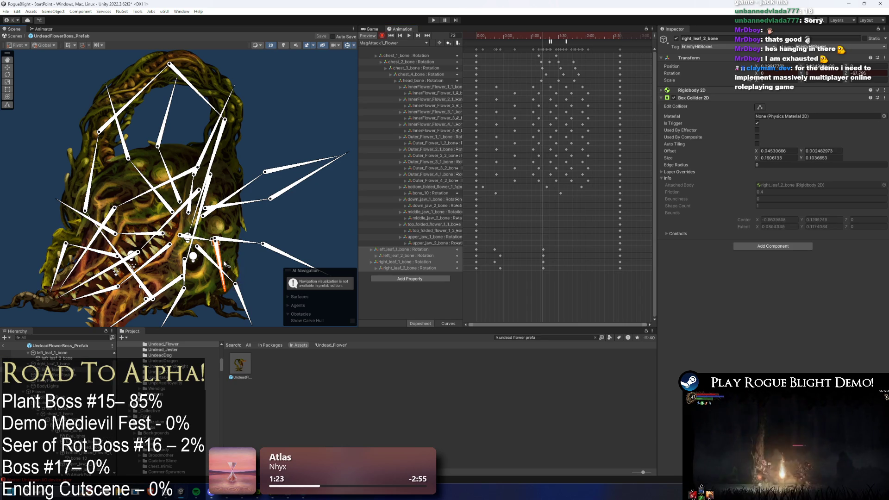
click(544, 256)
click(544, 269)
drag(572, 238, 521, 294)
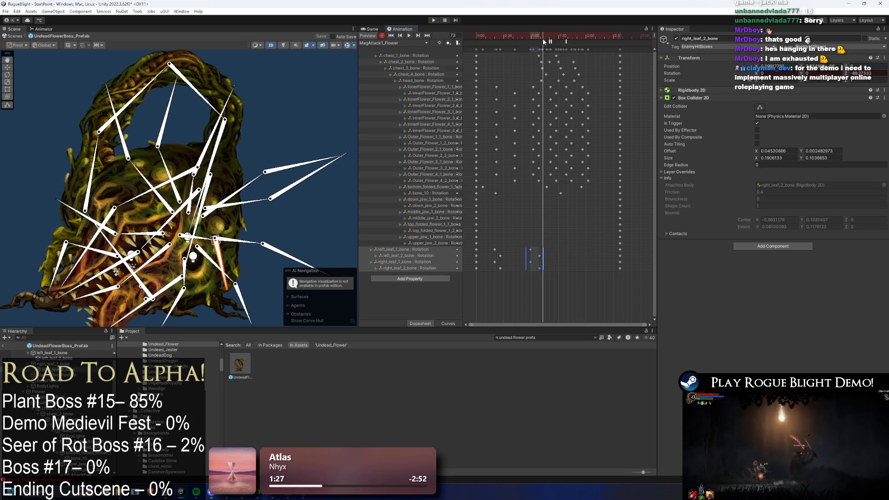
Step: Rotate the left and right leaf bones upward and key them at frame 114
key(space)
key(space)
click(108, 229)
drag(107, 229, 145, 224)
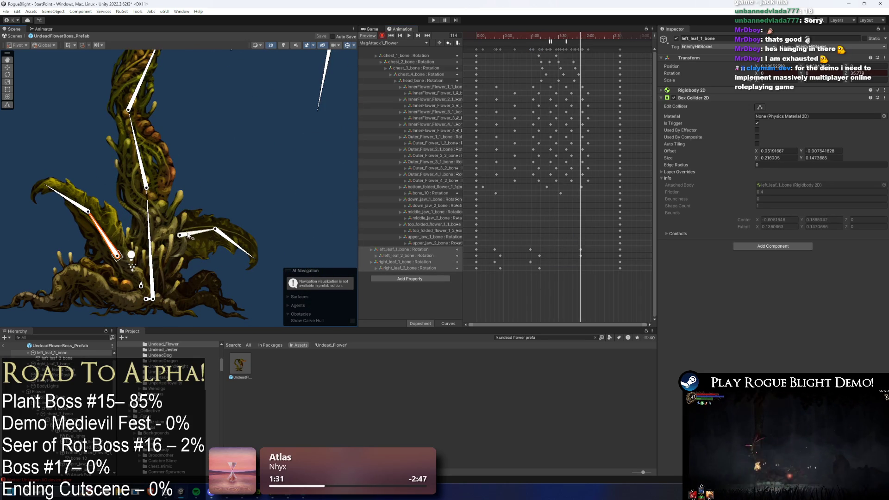
mouse_move(203, 235)
mouse_down()
mouse_move(195, 216)
mouse_move(229, 197)
mouse_up()
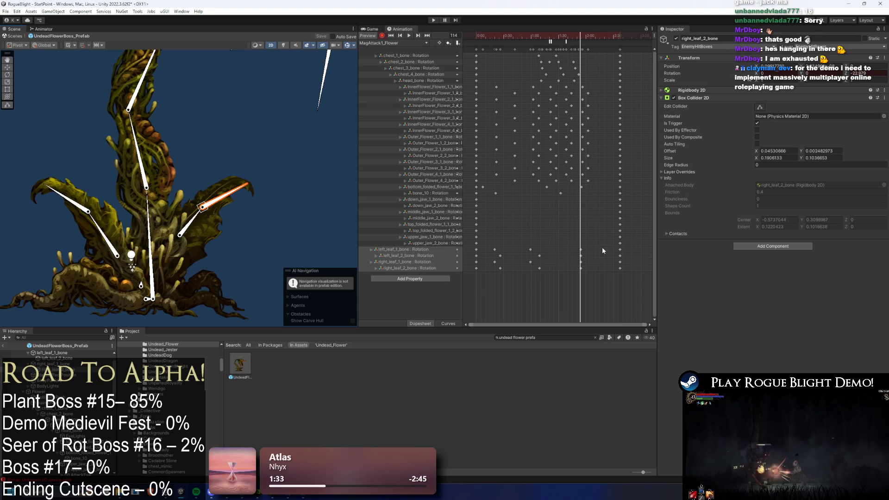
Step: Shift the leaf keys later in the timeline and preview the attack from the start
click(587, 256)
mouse_move(580, 255)
mouse_down()
mouse_move(592, 256)
mouse_move(581, 268)
mouse_move(593, 268)
mouse_move(490, 259)
mouse_up()
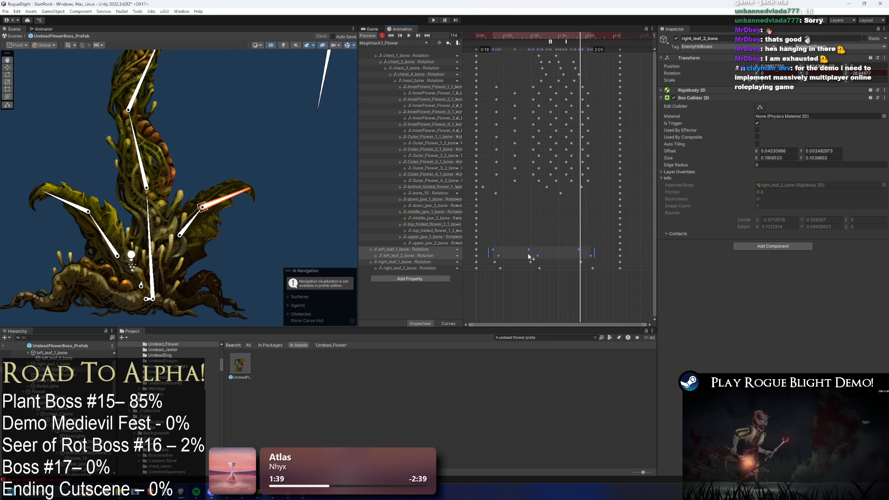
drag(604, 234, 488, 276)
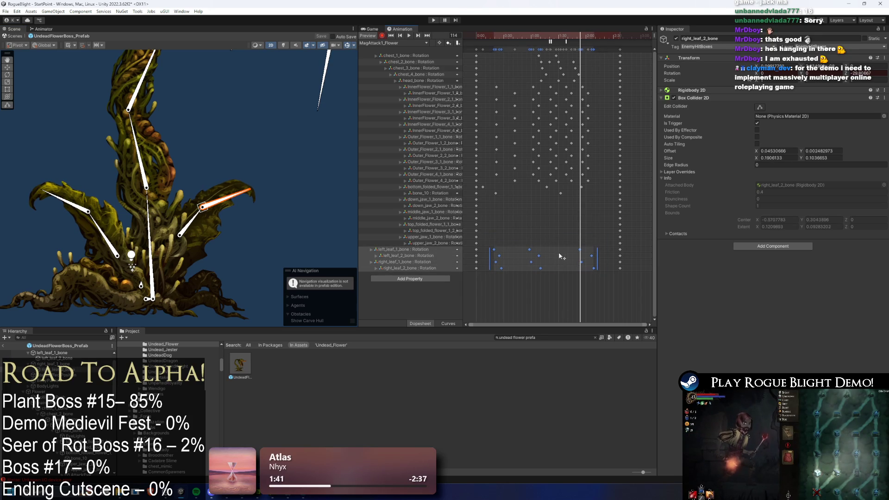
click(491, 41)
key(space)
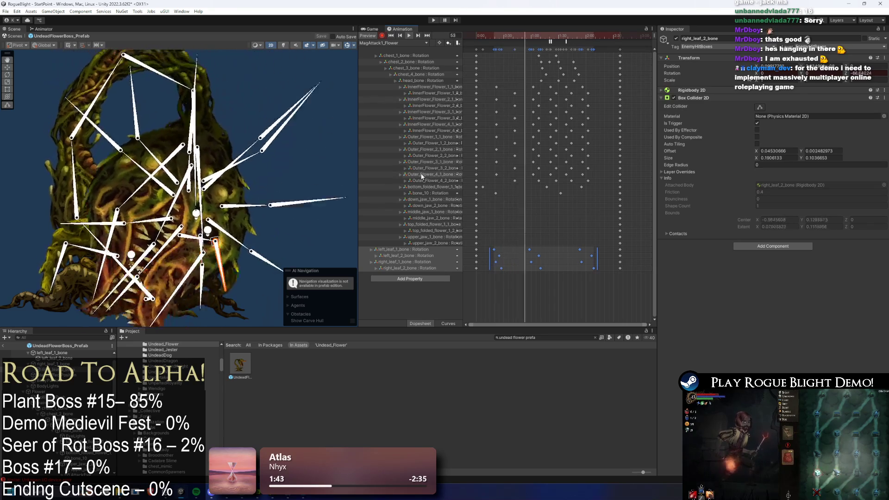
Step: Copy a group of leaf keys, then delete a misplaced pasted copy
drag(549, 265, 528, 247)
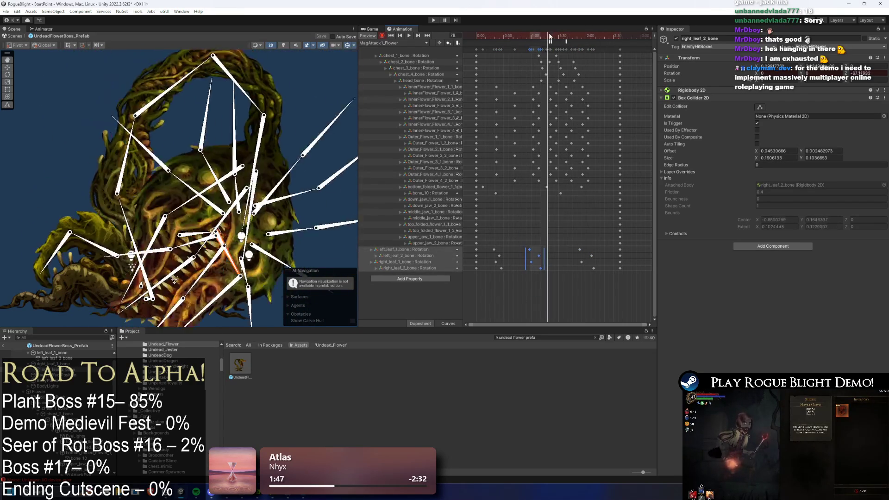
key(ctrl+c)
key(ctrl+v)
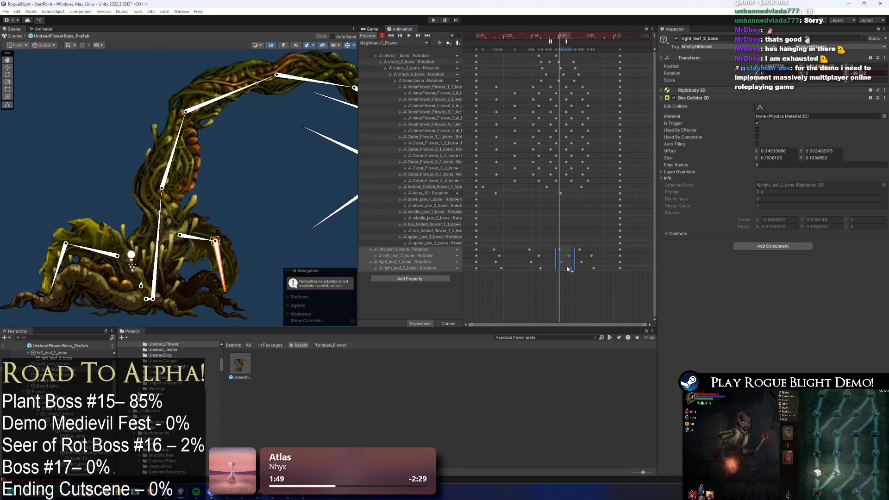
click(569, 237)
drag(561, 267, 558, 272)
key(Delete)
Step: Paste the leaf keys at frame 91, move them earlier, and play back the motion
drag(512, 234, 488, 277)
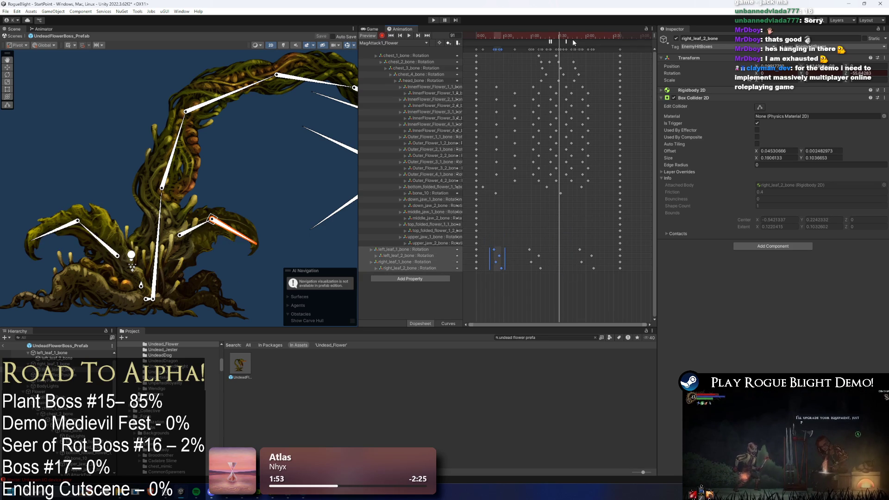
key(ctrl+v)
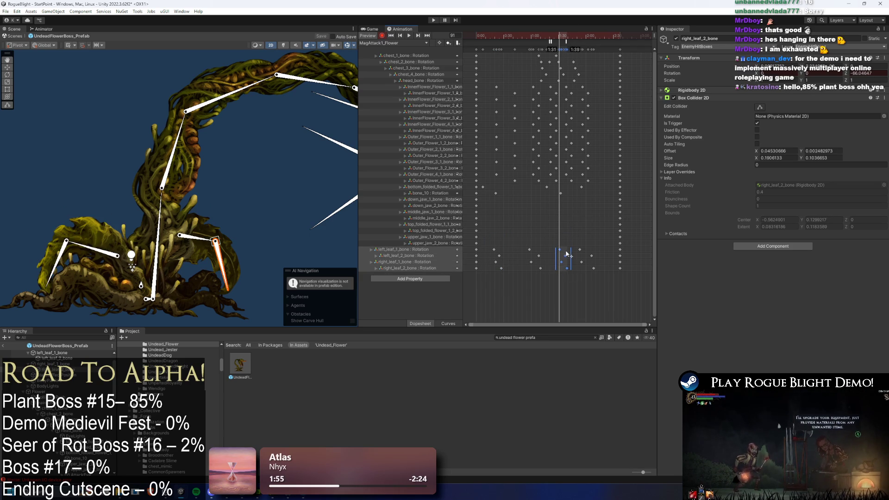
drag(565, 256, 560, 256)
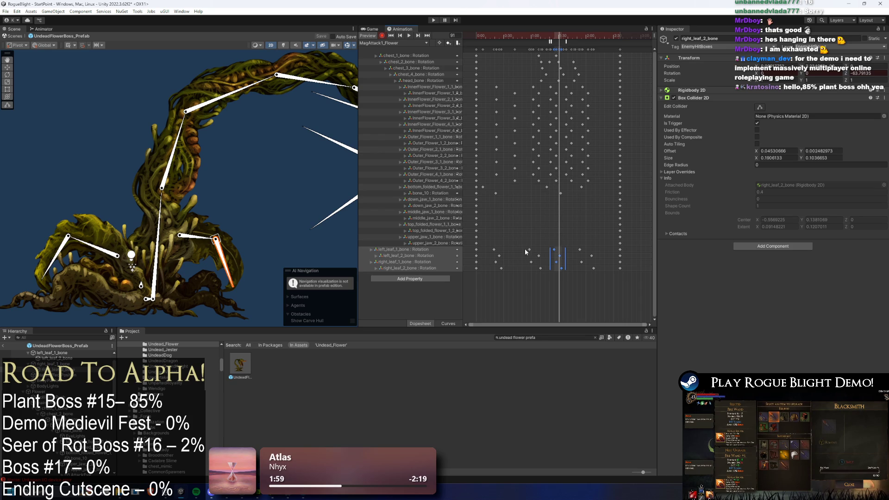
drag(562, 270, 540, 271)
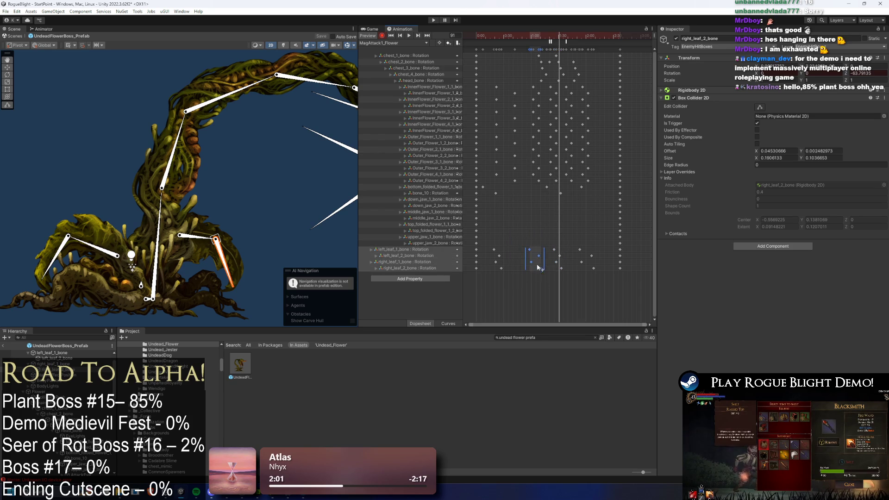
key(space)
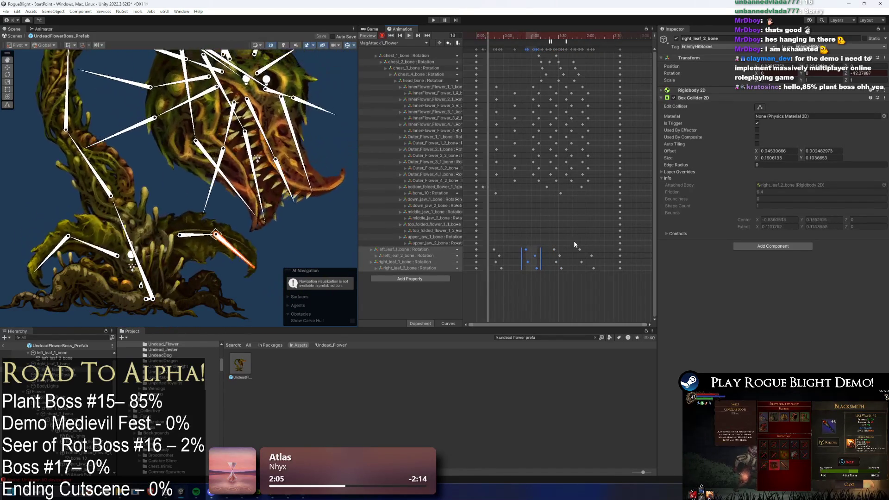
Step: Launch Steam and open MR FARMBOY's store page from the library
key(super)
text(steam)
key(Return)
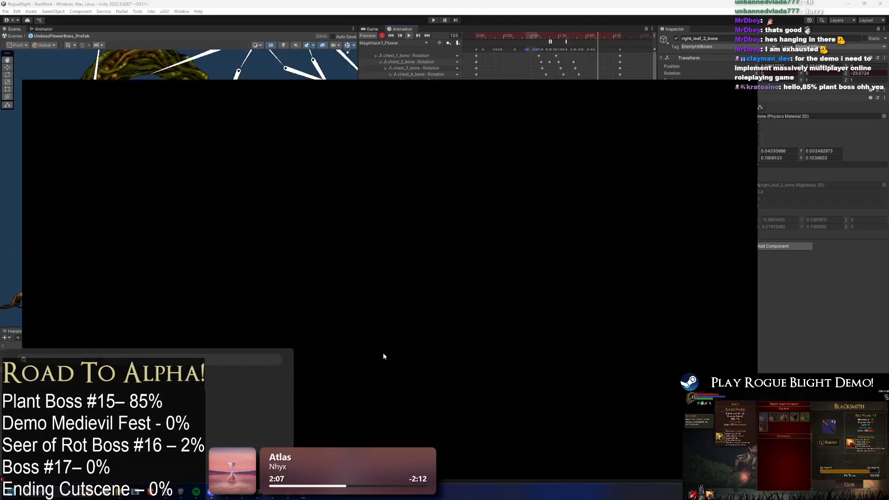
click(66, 17)
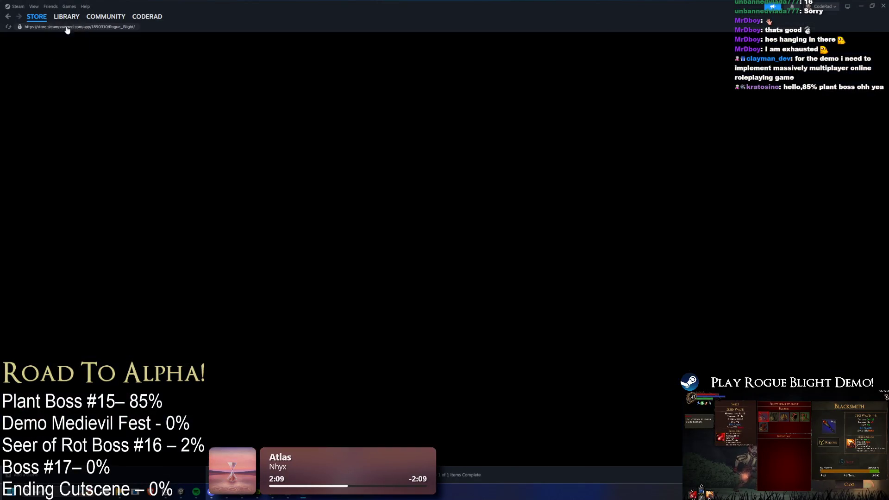
click(59, 95)
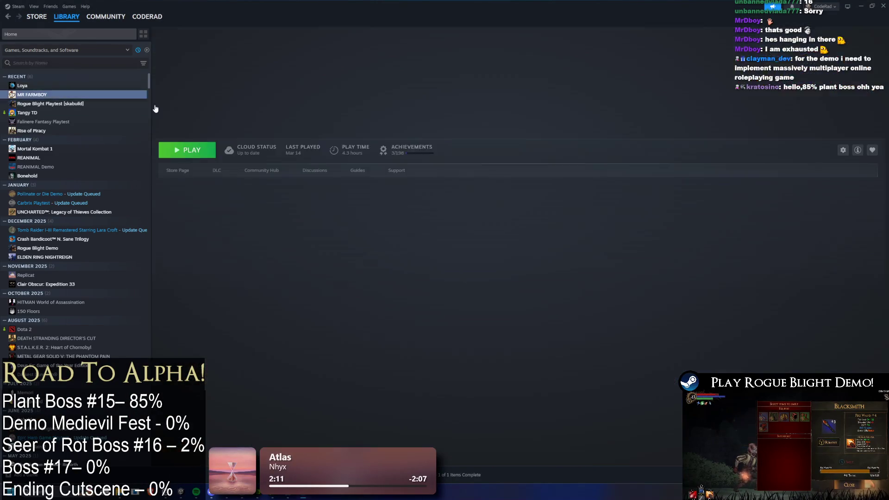
click(391, 146)
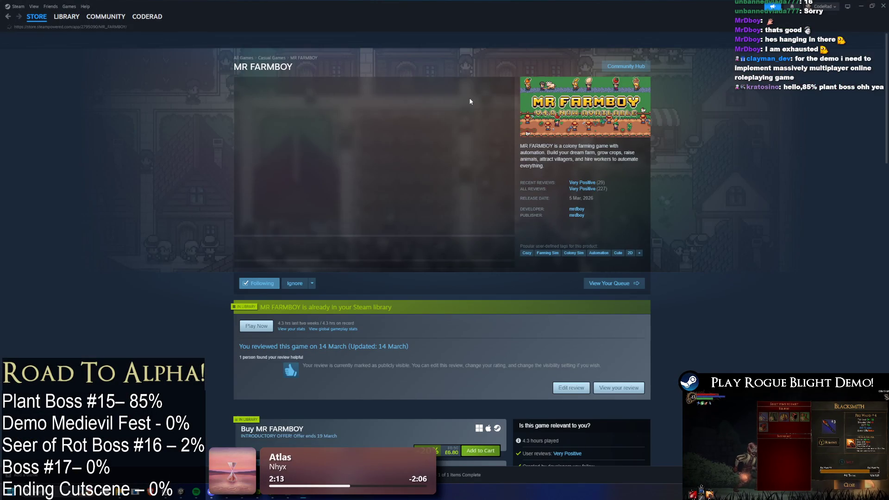
Step: Copy the page address, then view the third, fourth, sixth and finally second screenshots
click(98, 26)
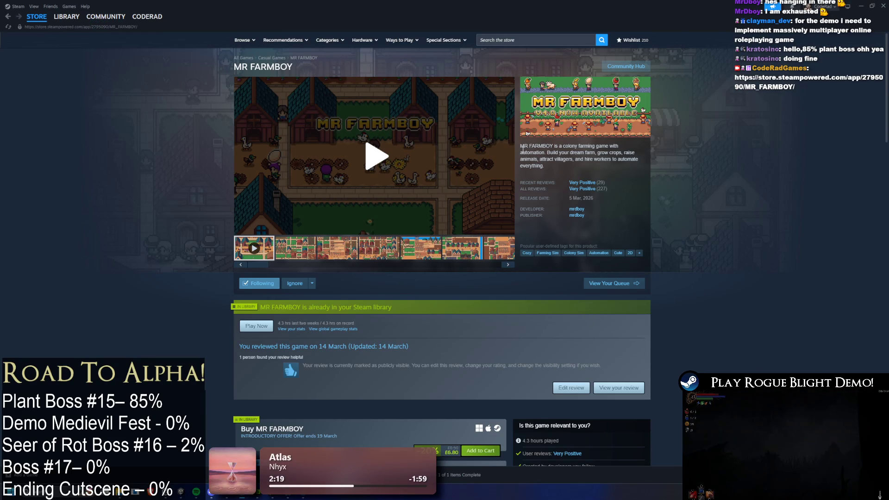
mouse_move(587, 190)
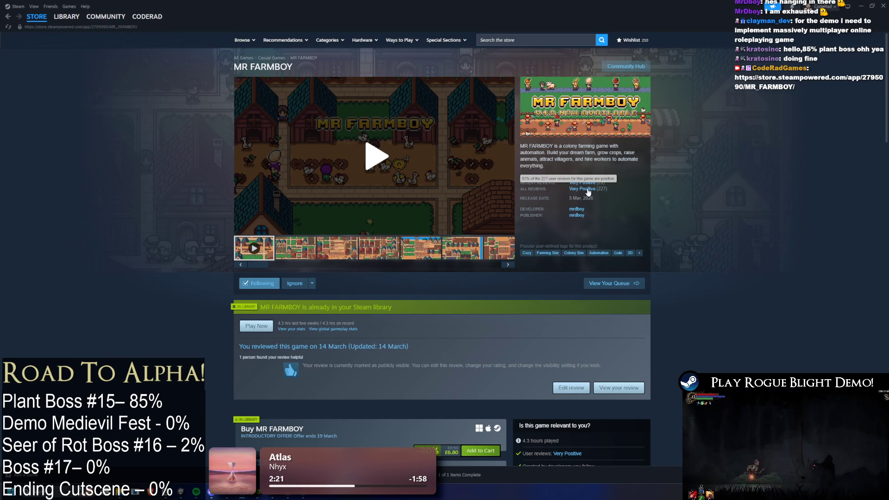
click(332, 252)
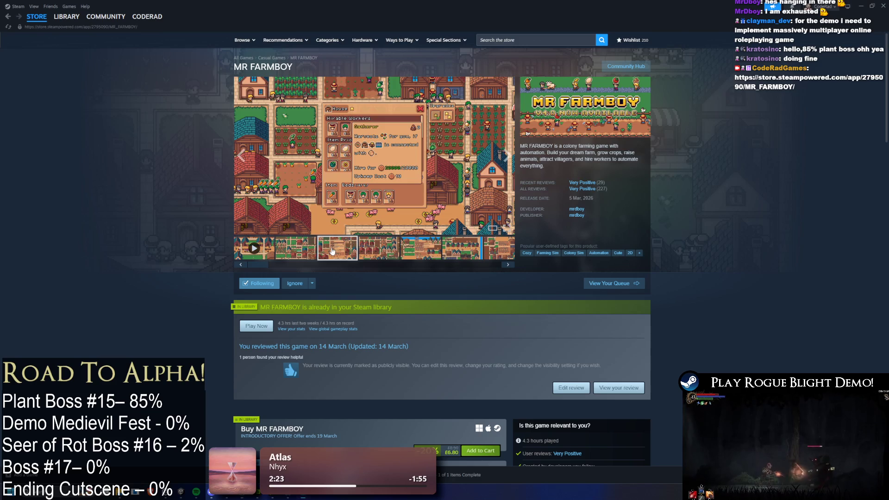
click(365, 251)
click(455, 256)
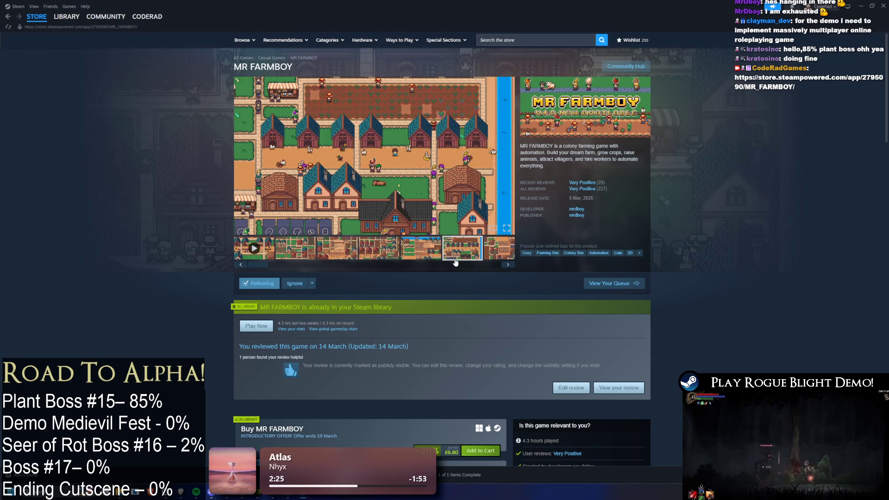
click(287, 254)
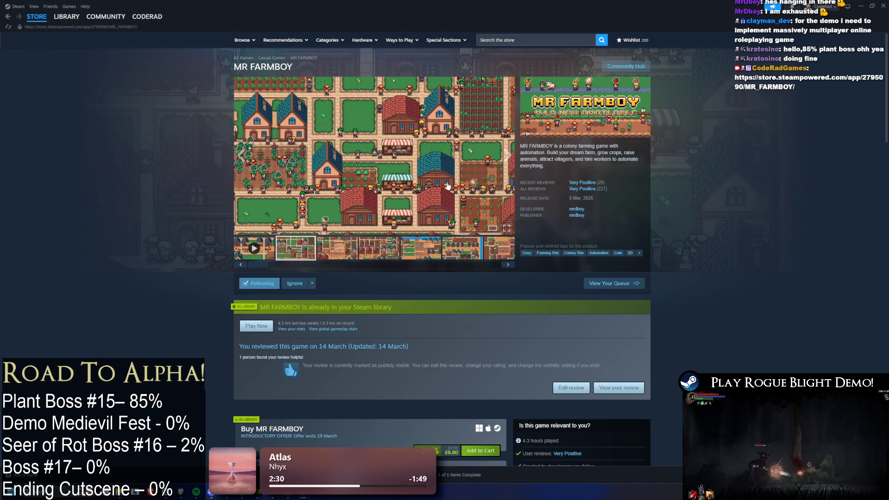
Step: Scroll down the base game page and open the MR FARMBOY - Supporter Pack DLC
scroll(480, 324, down, 3)
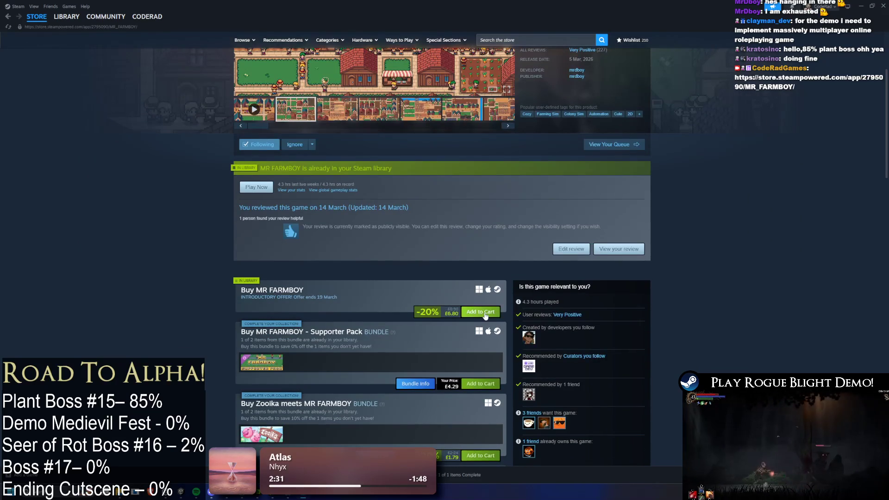
scroll(487, 311, down, 3)
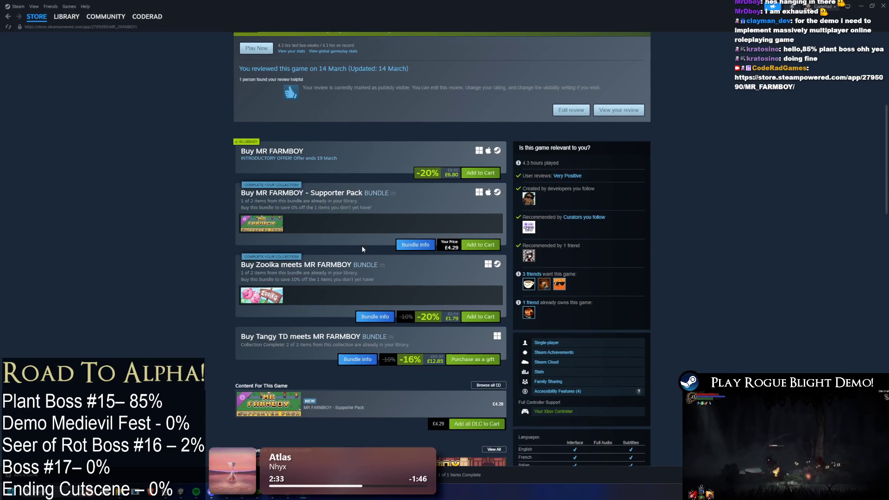
scroll(364, 249, up, 2)
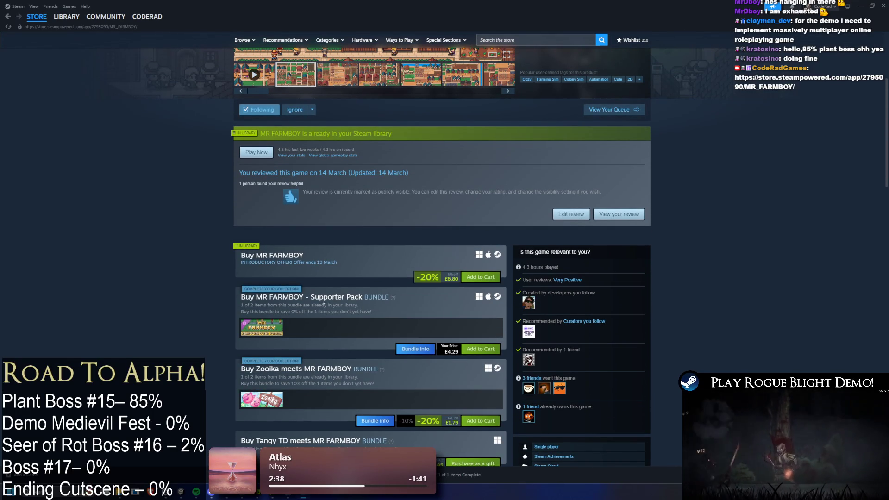
mouse_move(263, 329)
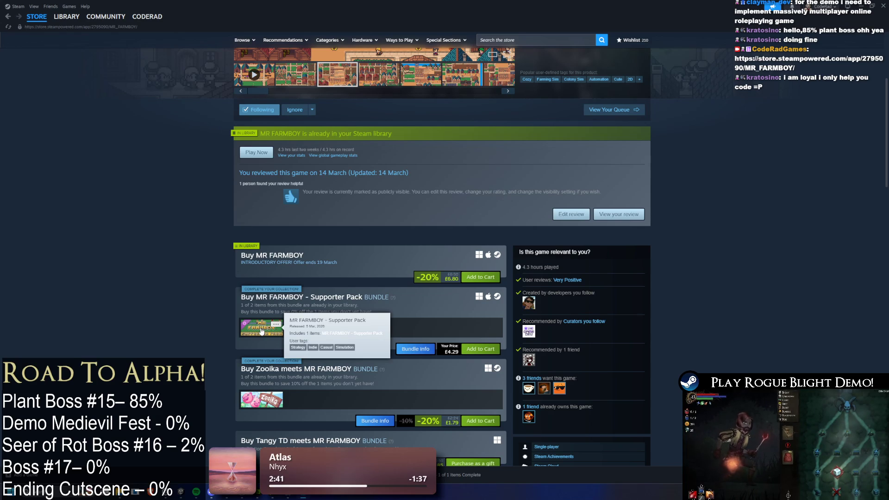
click(313, 317)
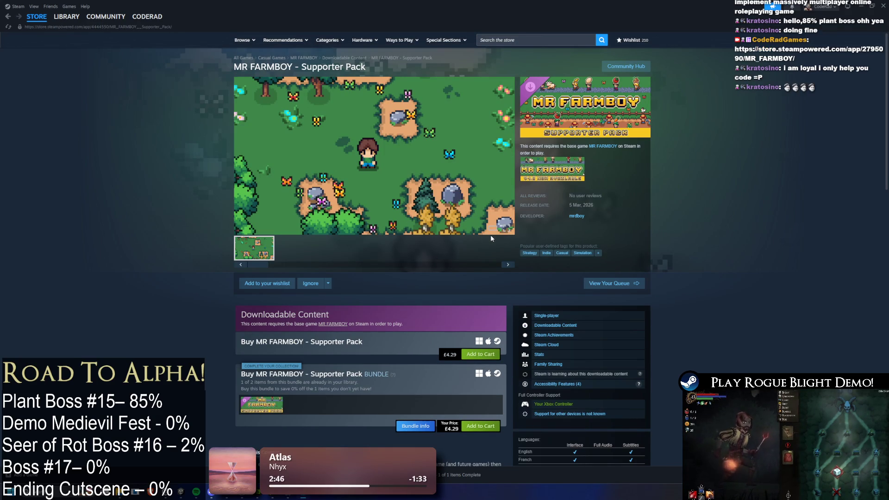
Step: Read the DLC's About This Content description, then go back to the base game page
scroll(489, 240, down, 3)
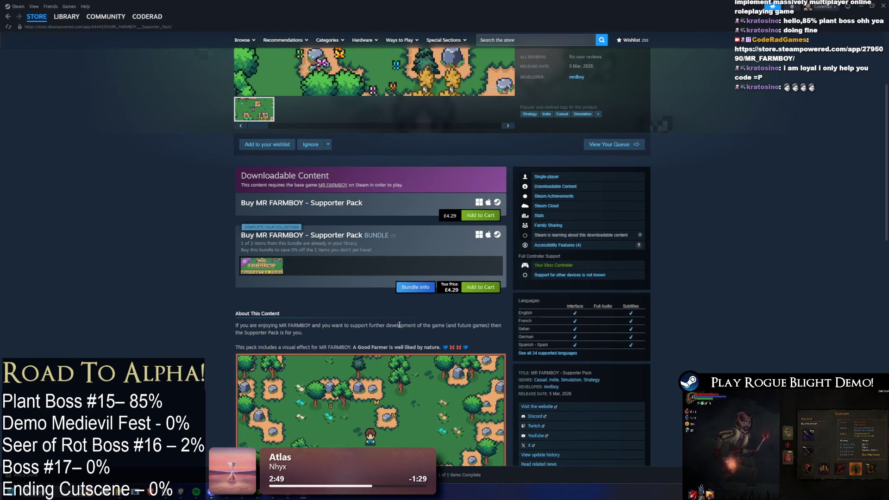
drag(438, 325, 351, 334)
drag(248, 347, 406, 346)
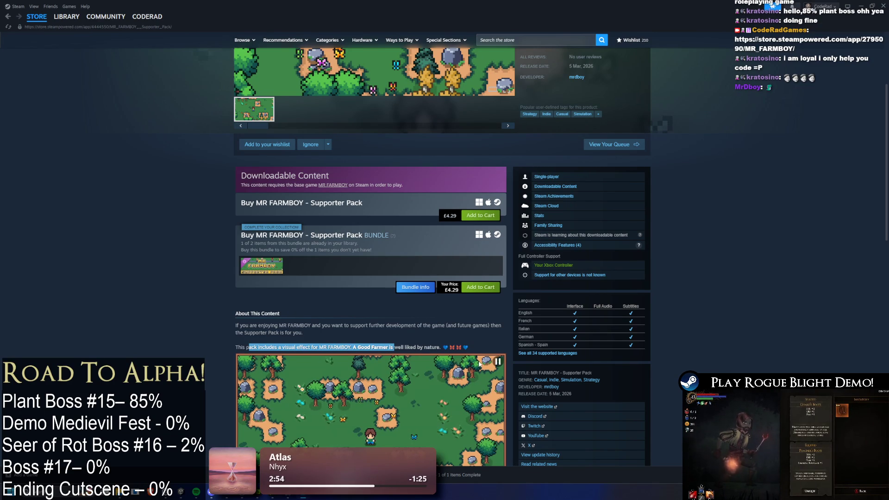
scroll(479, 363, down, 5)
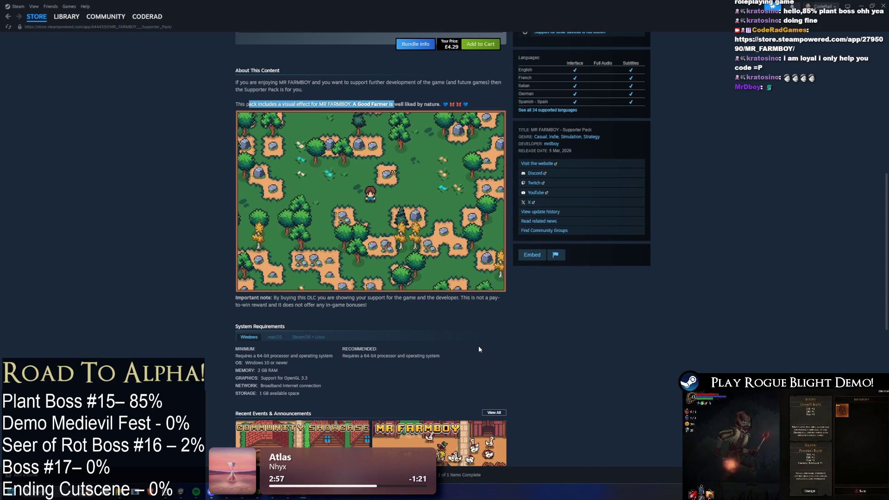
scroll(479, 339, up, 8)
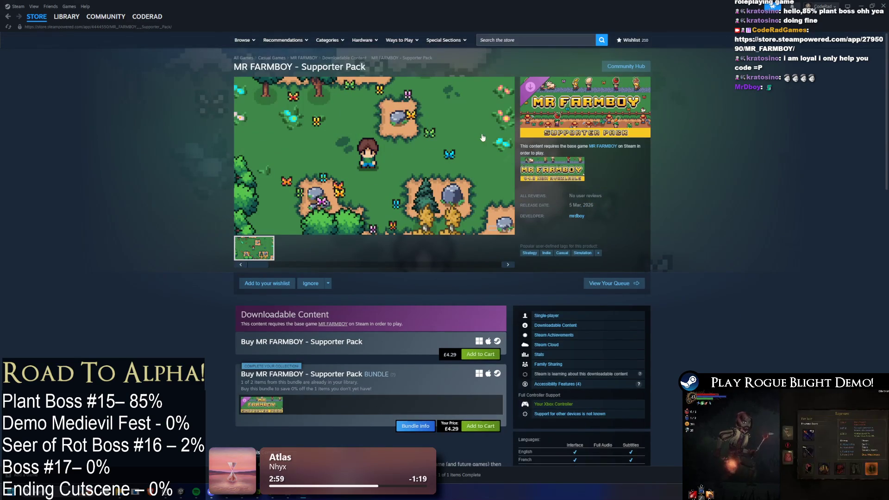
key(alt+Left)
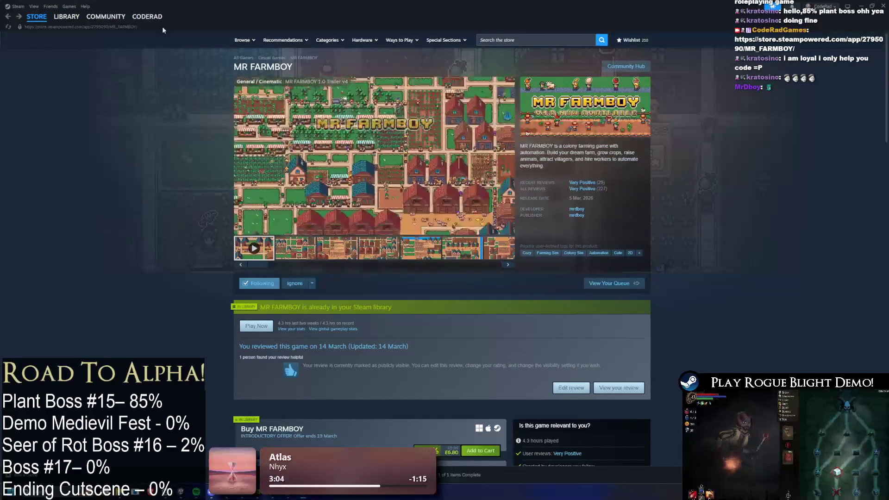
Step: Copy the MR FARMBOY store link, glance over the page, and Alt+Tab back to Unity
click(106, 27)
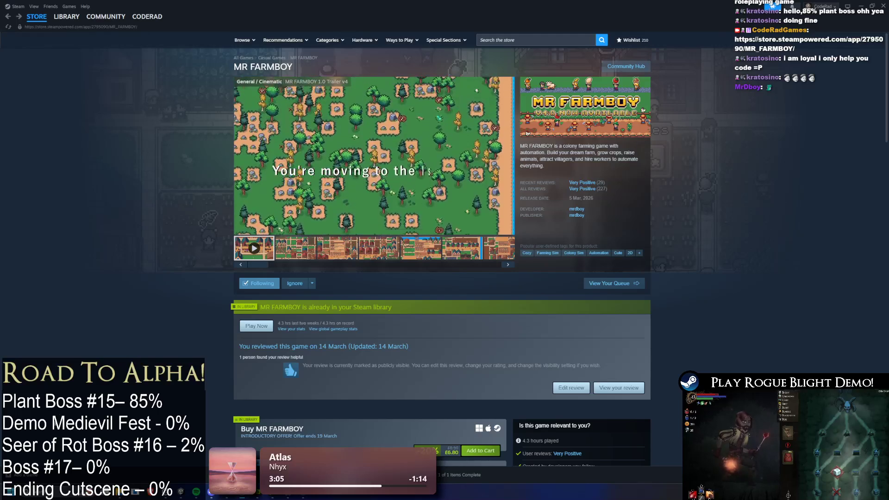
scroll(618, 247, down, 3)
scroll(616, 252, up, 3)
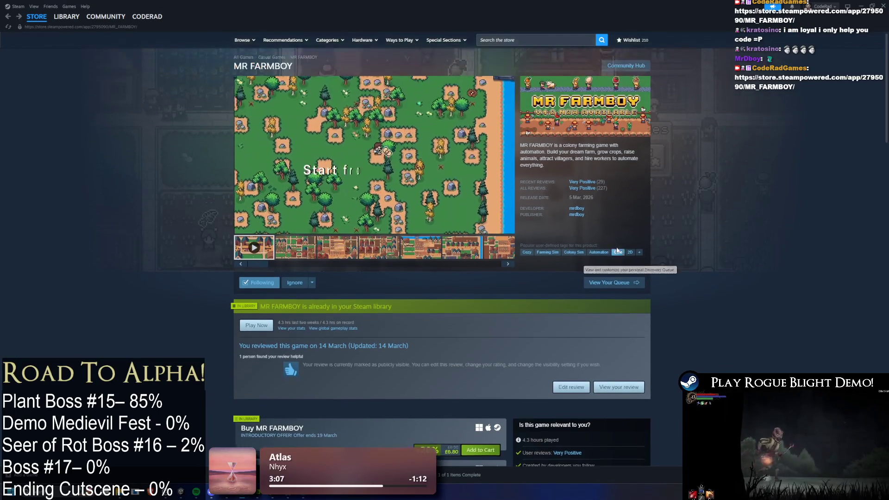
key(alt+Tab)
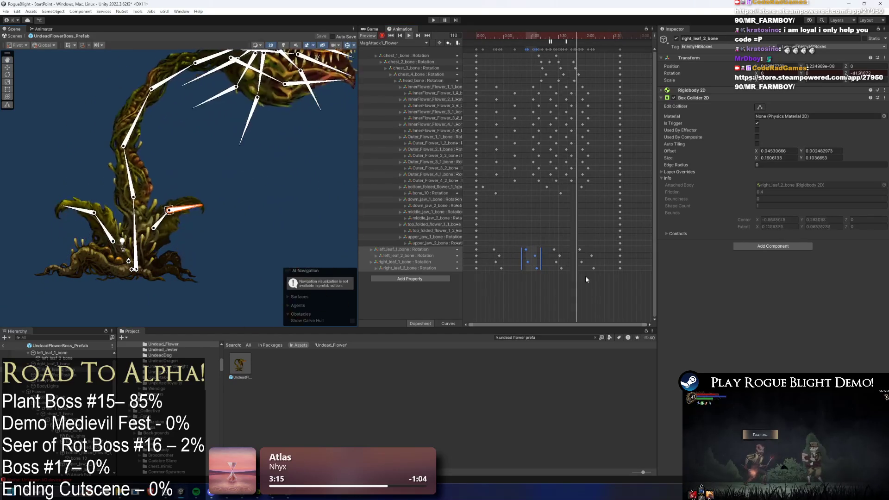
Step: Box-select a block of leaf-bone keyframes, delete them, and undo the deletion
click(581, 291)
drag(527, 229, 543, 282)
key(Delete)
key(ctrl+z)
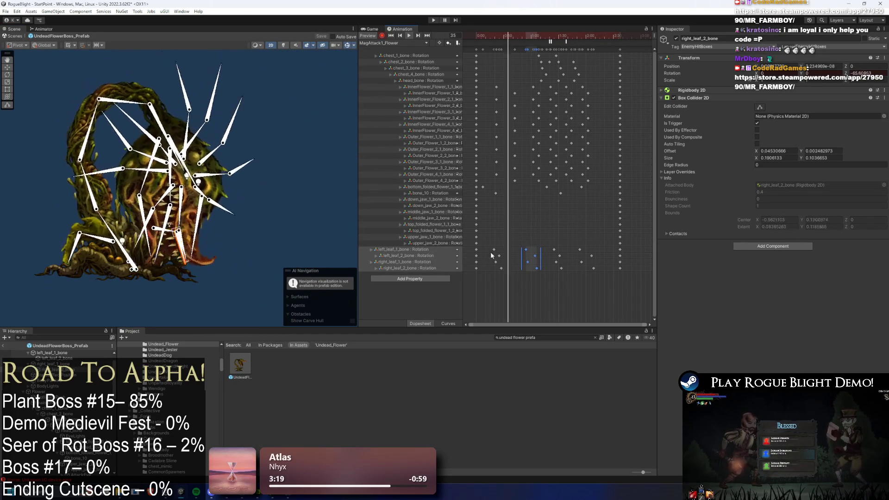
Step: Drag the later leaf keyframes earlier around frames 76 and 106, previewing the playback
drag(539, 37, 548, 37)
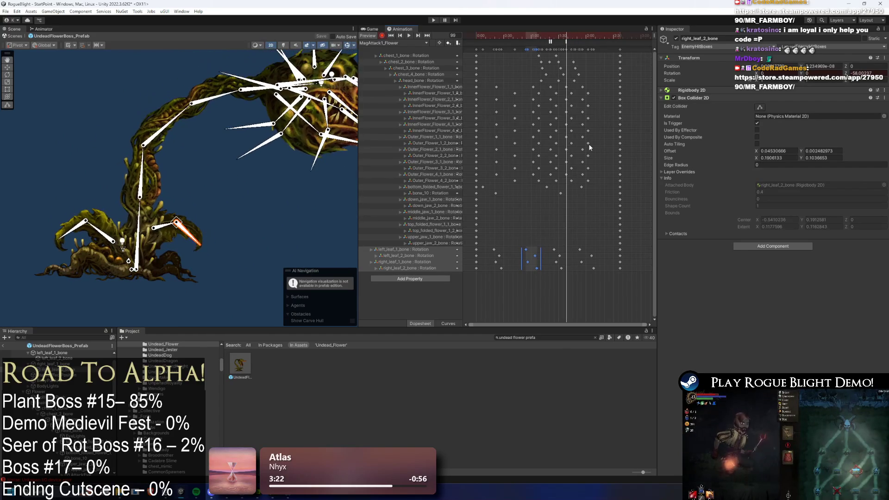
drag(598, 272, 550, 246)
mouse_move(560, 256)
mouse_down()
mouse_move(530, 260)
mouse_move(540, 256)
mouse_up()
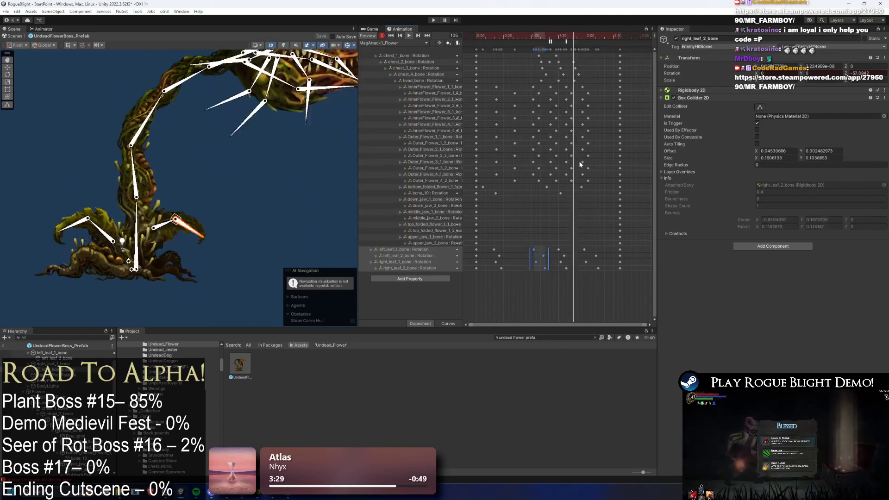
drag(565, 34, 574, 41)
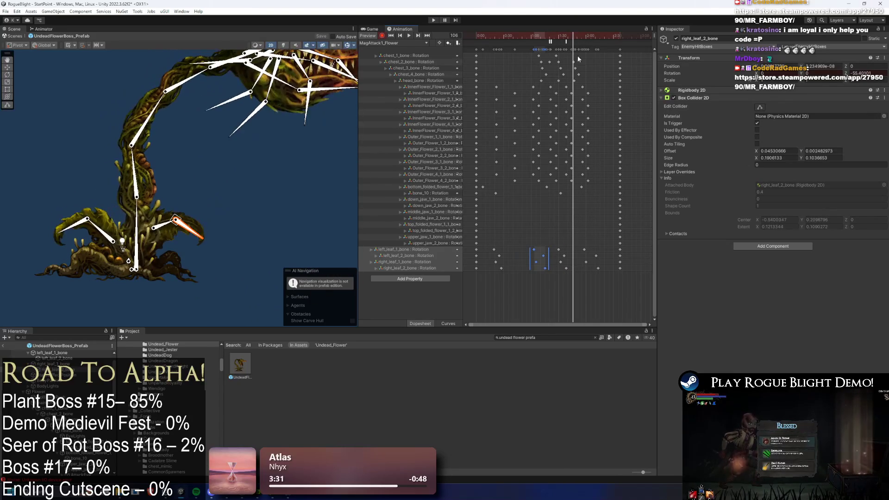
drag(602, 233, 519, 297)
drag(598, 253, 576, 253)
key(space)
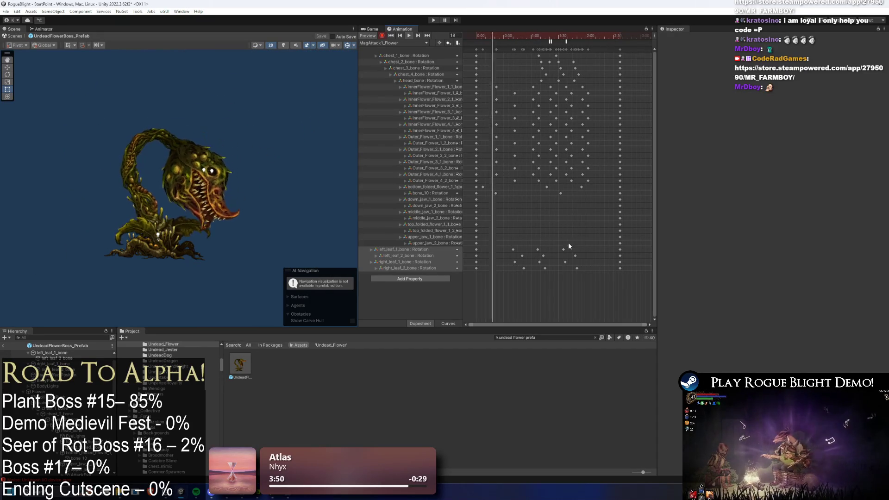
mouse_move(582, 238)
mouse_down()
mouse_move(556, 273)
mouse_move(573, 253)
mouse_up()
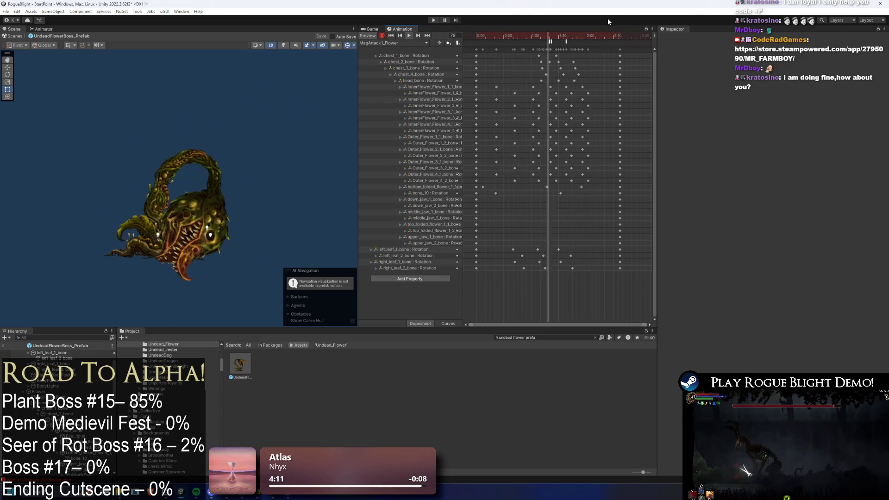
Step: Inspect the EnableAttackCollision event near frame 82, then select UndeadFlowerBoss_Prefab
drag(557, 37, 552, 39)
click(550, 42)
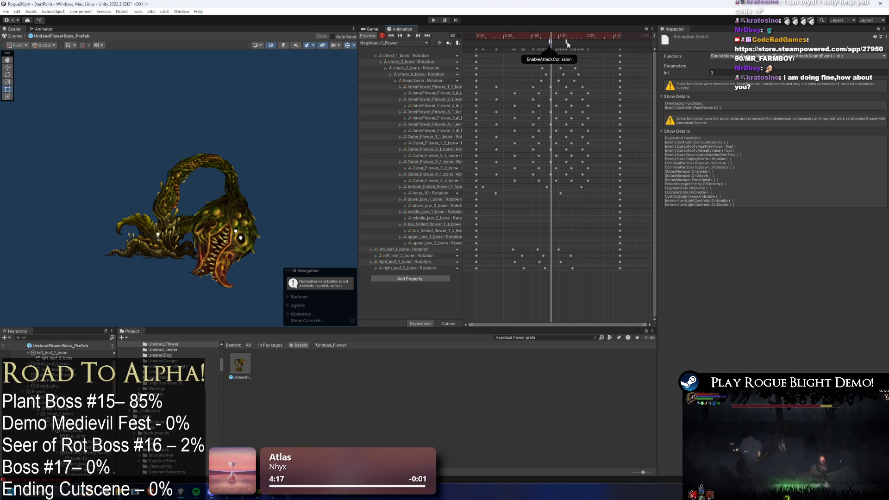
drag(545, 40, 566, 37)
click(598, 47)
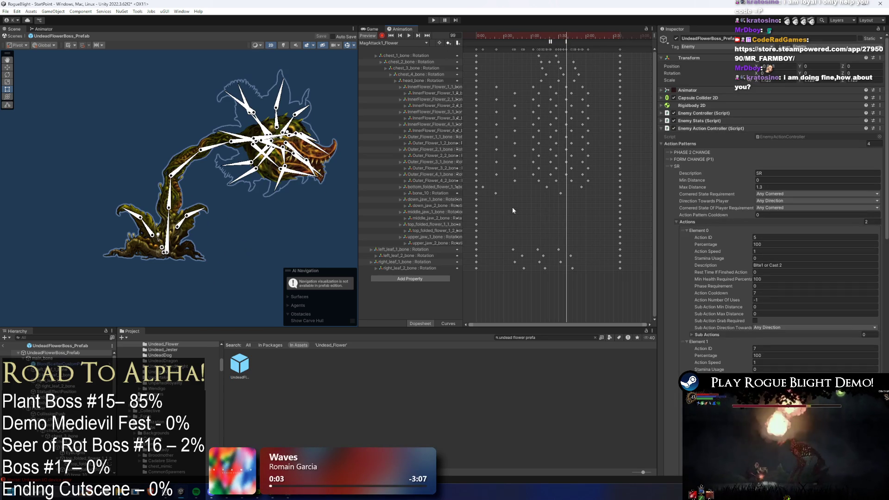
Step: Start a new animation clip and browse through _Animations and _Enemy into the Undead_Flower folder
click(385, 41)
click(427, 243)
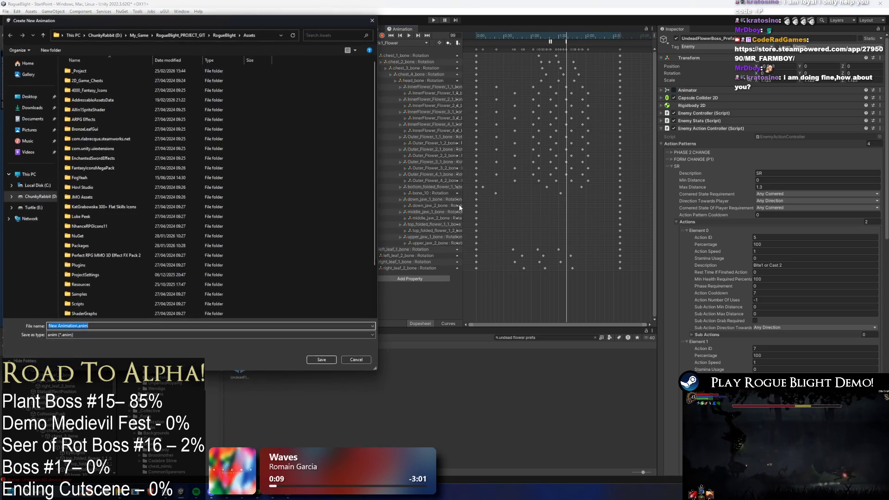
double_click(99, 70)
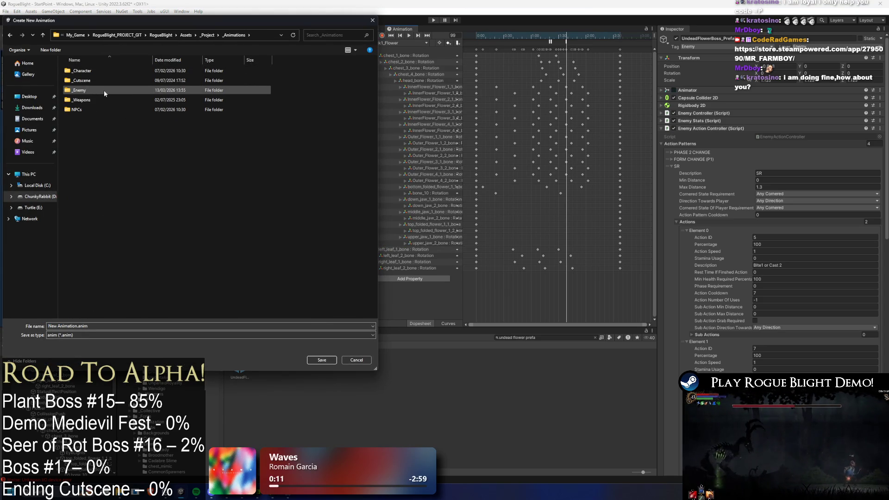
double_click(104, 90)
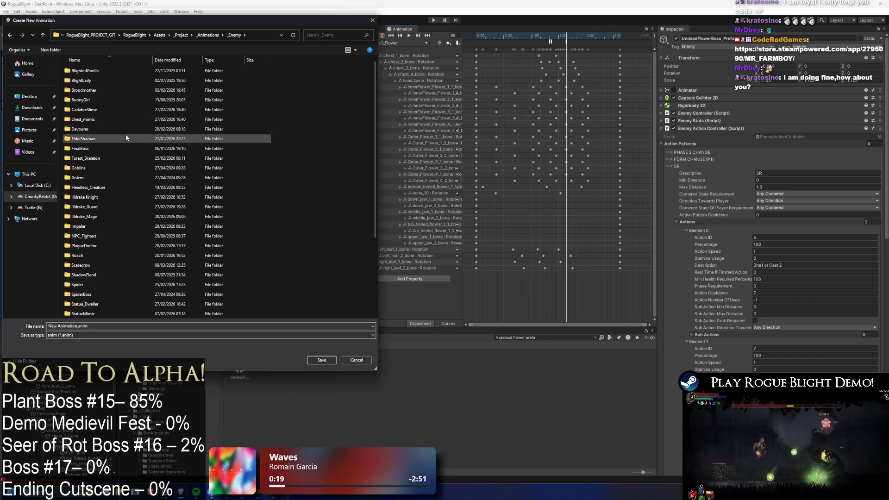
click(116, 122)
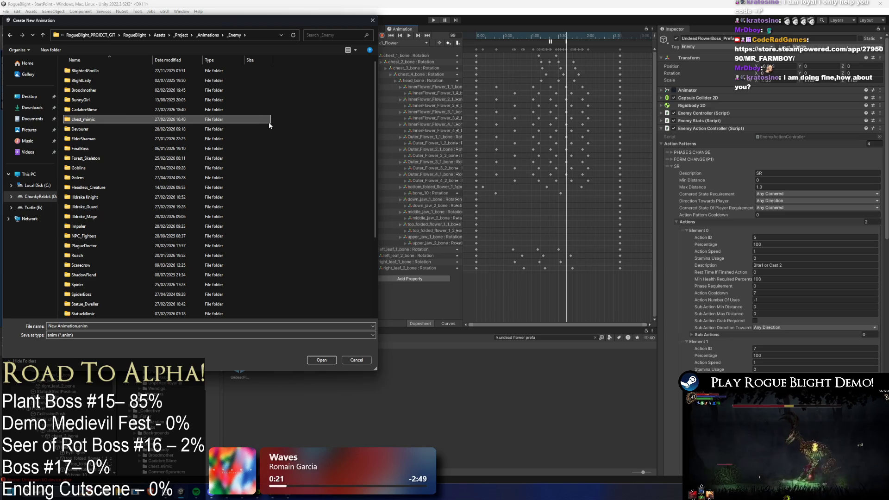
key(Down)
key(Down)
key(Down)
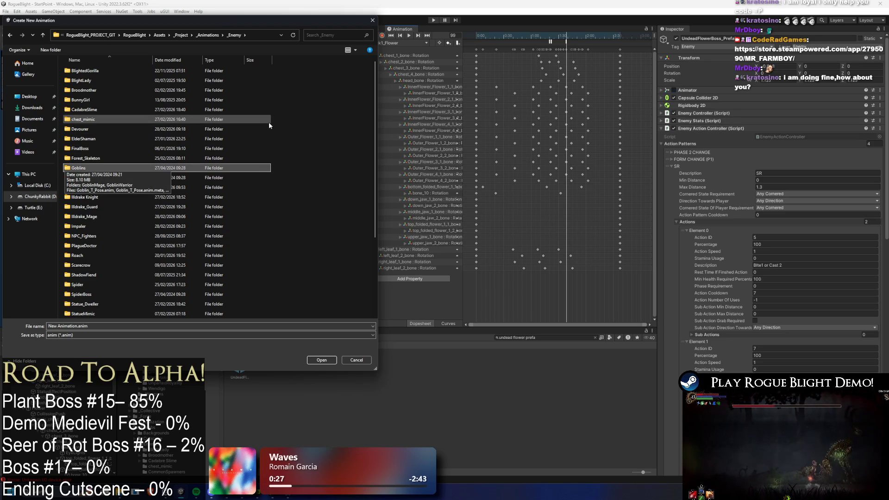
key(Up)
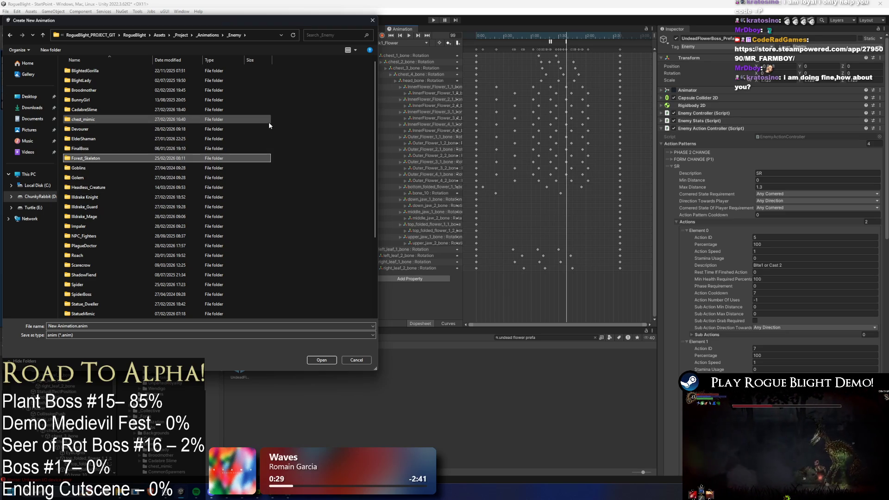
scroll(255, 118, down, 3)
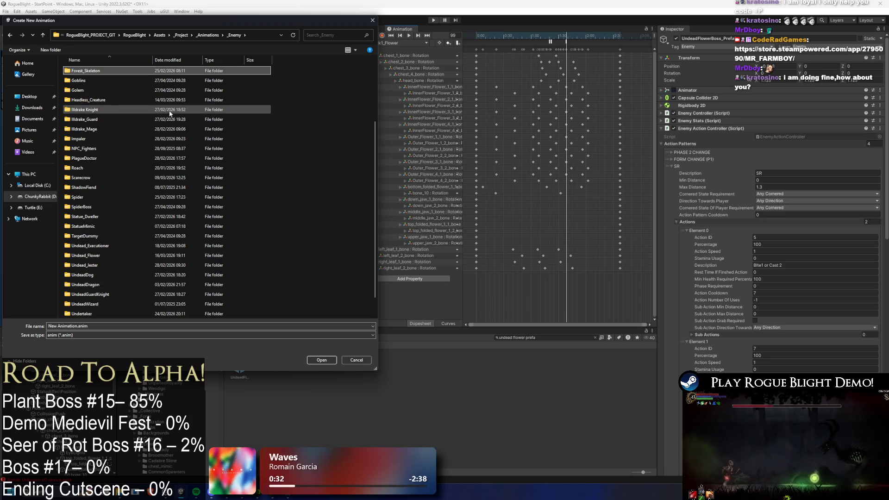
scroll(157, 111, down, 1)
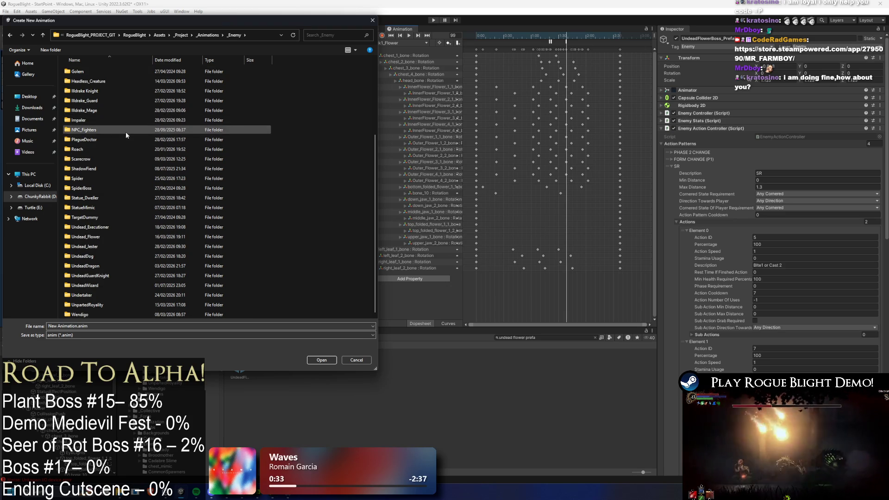
click(109, 240)
double_click(110, 239)
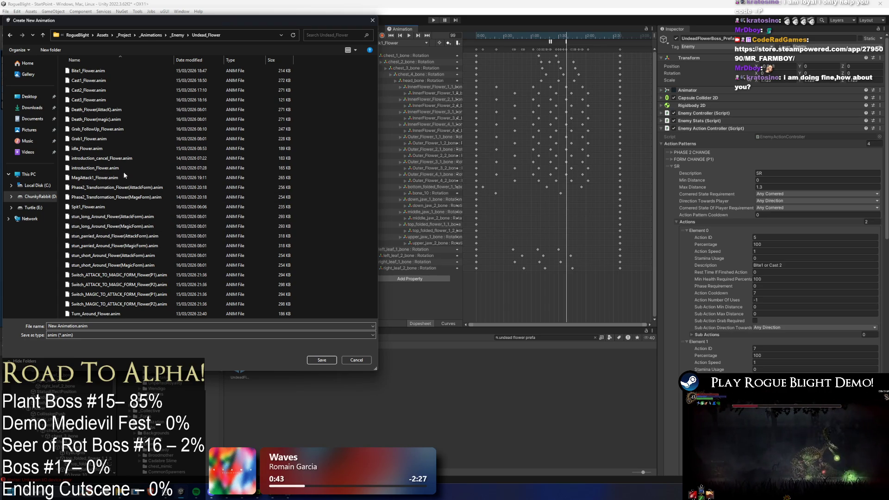
Step: Name the clip AttUltimate_Flower(AttackForm).anim and save it
click(102, 217)
click(81, 327)
click(82, 326)
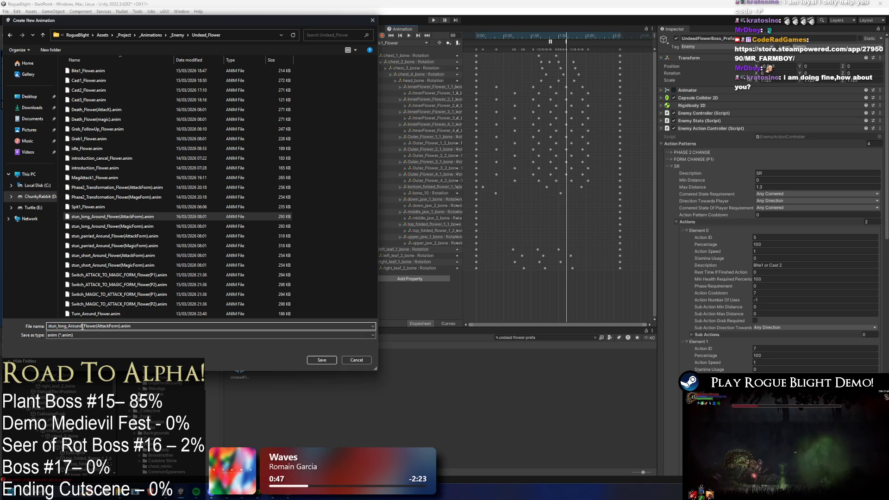
text(P)
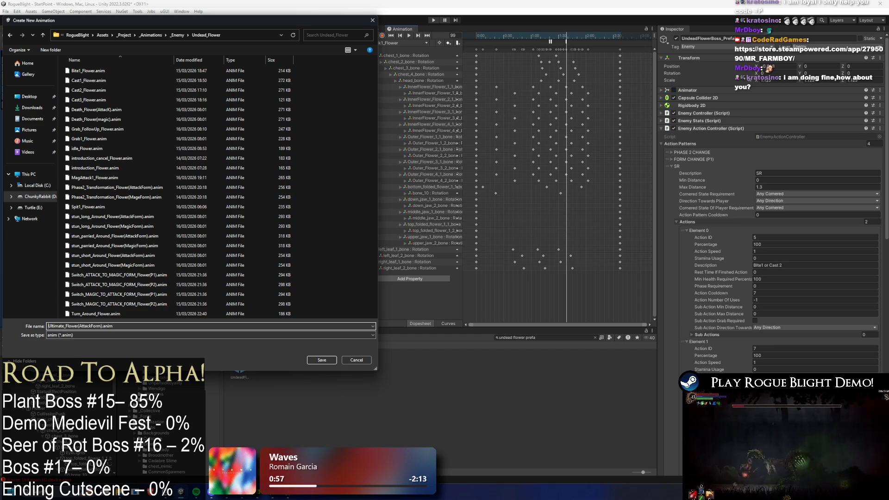
key(Return)
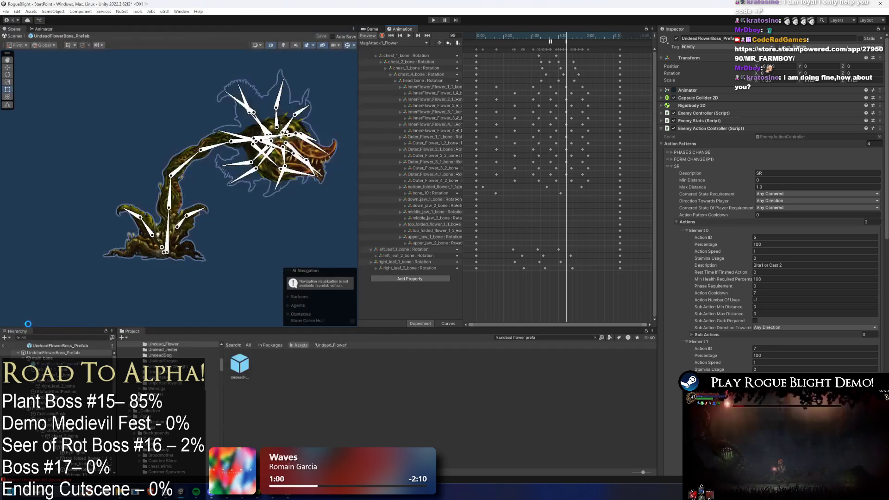
Step: View Bite1_Flower for reference, then switch back to AttUltimate_Flower(AttackForm)
click(373, 44)
click(403, 60)
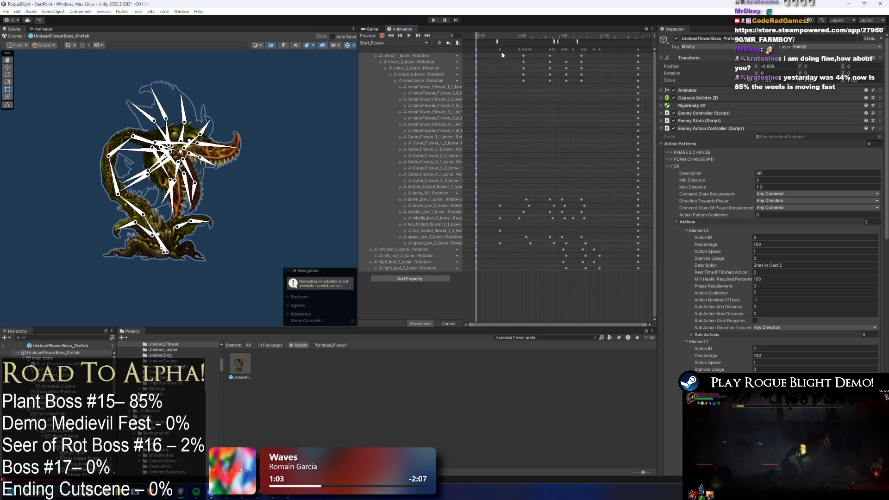
click(398, 42)
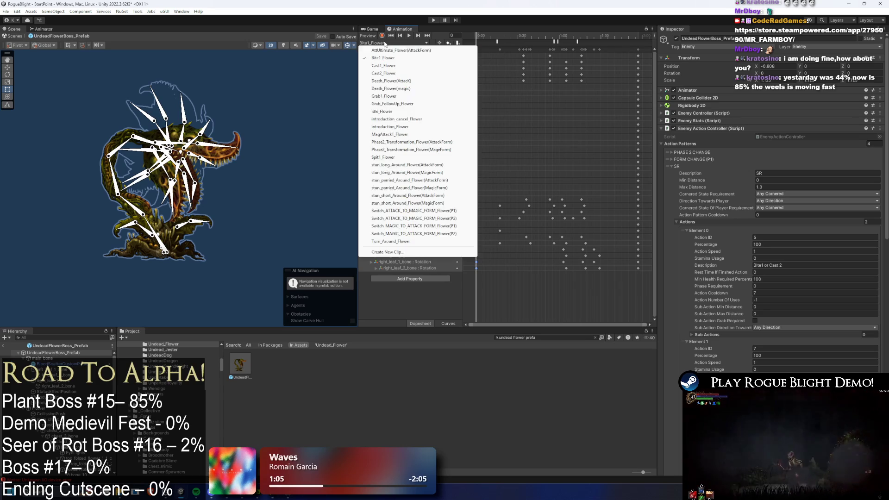
click(401, 50)
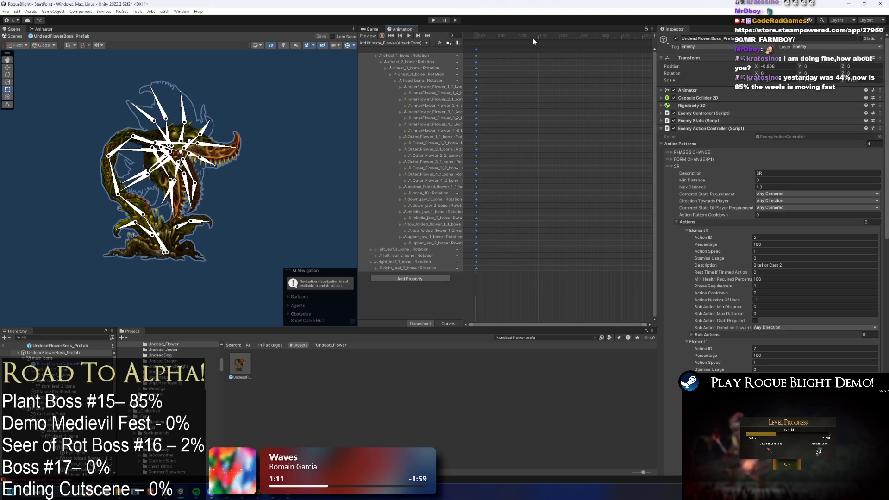
Step: Extend the timeline view to frame 120, set the playhead to frame 53, and select the flower head
drag(502, 34, 559, 54)
drag(505, 37, 513, 37)
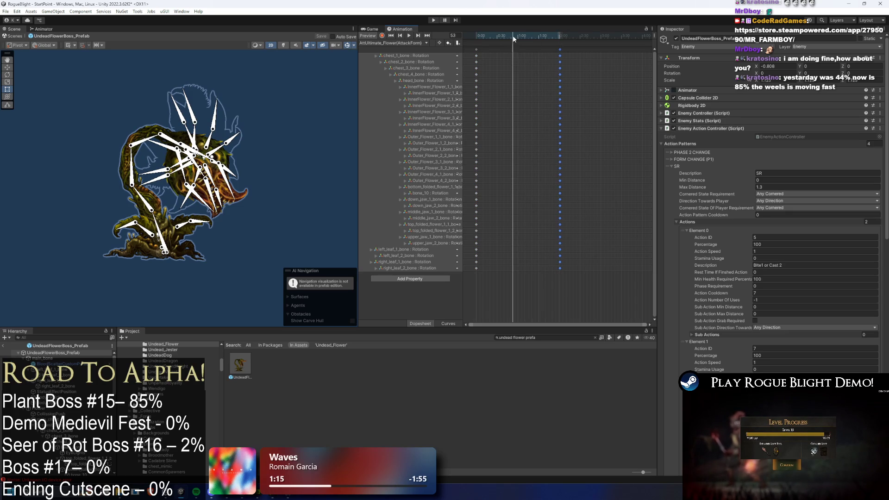
click(299, 97)
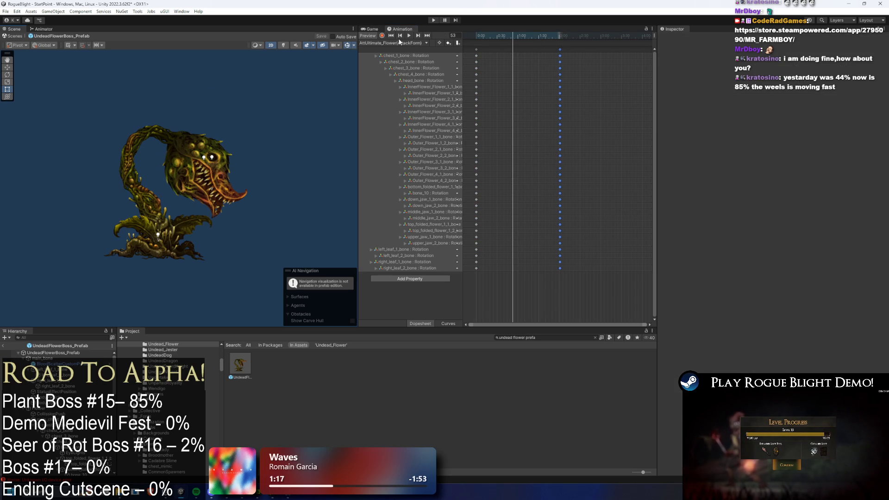
click(188, 186)
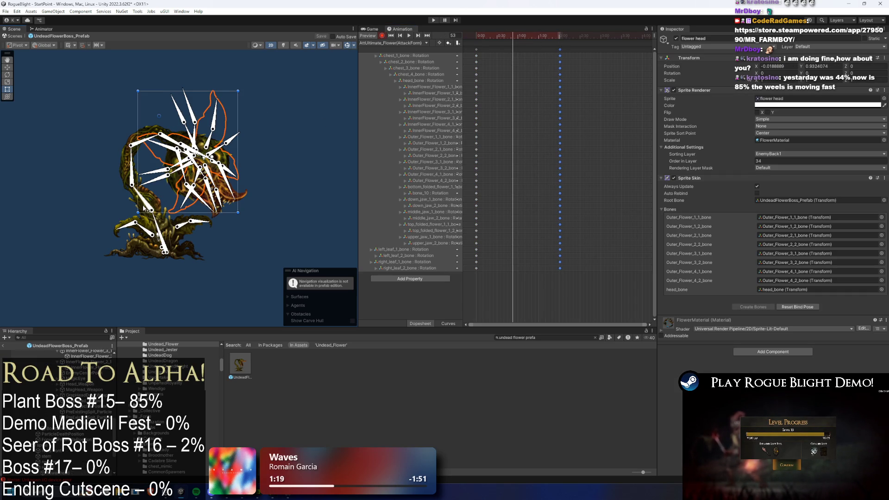
Step: Rotate chest_2_bone and the stem at frame 53, undoing the head_bone tilt, then view the Animator
click(159, 223)
mouse_move(157, 200)
mouse_down()
mouse_move(145, 185)
mouse_move(110, 187)
mouse_up()
drag(166, 226, 66, 211)
drag(234, 127, 301, 119)
drag(88, 195, 102, 207)
key(ctrl+z)
key(ctrl+z)
key(ctrl+z)
key(ctrl+z)
key(ctrl+z)
key(ctrl+z)
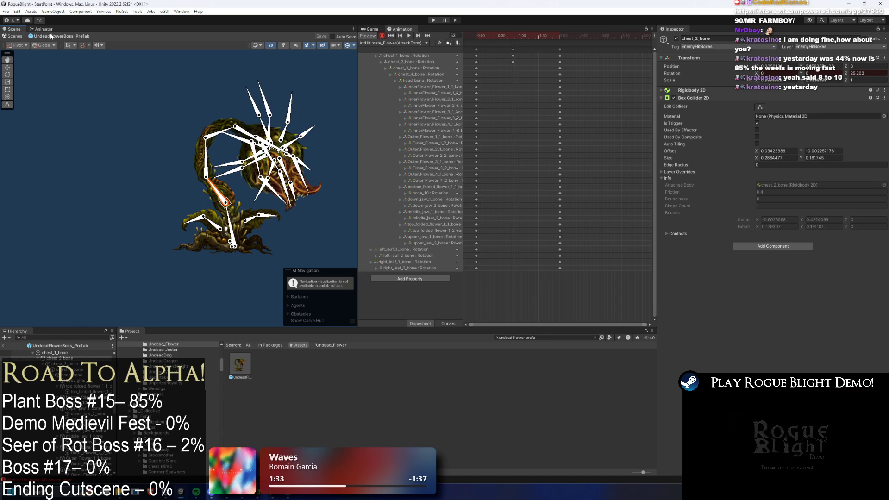
click(49, 30)
Step: Inspect the attack states in turn, down through AttSR: Grab, Grab Followup and Mag SR - Attack
scroll(248, 135, down, 3)
scroll(248, 132, up, 4)
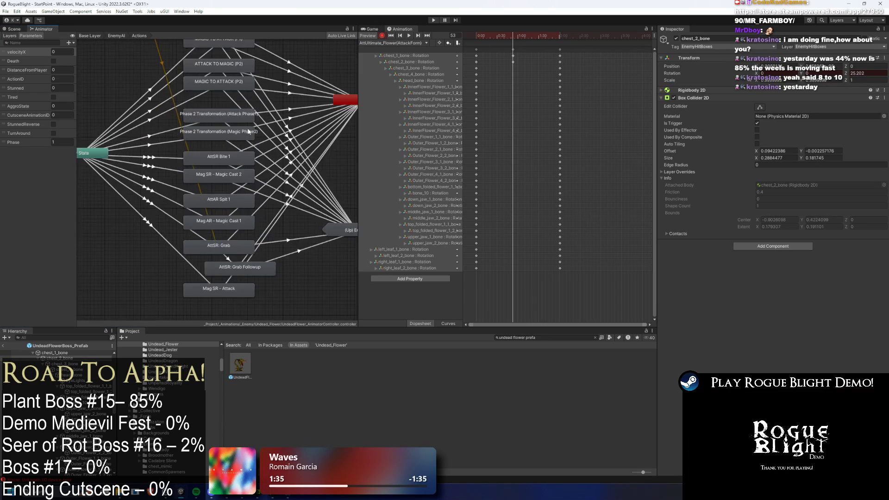
click(228, 159)
click(229, 171)
click(227, 199)
click(223, 222)
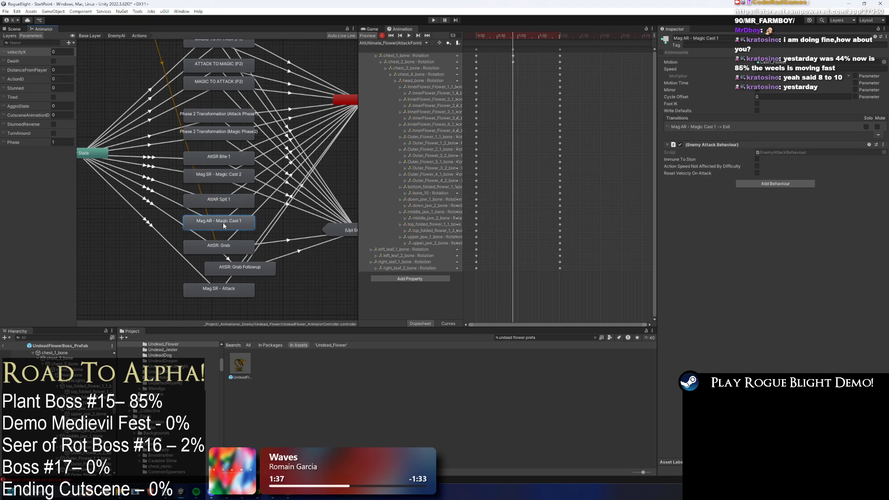
click(218, 244)
click(244, 273)
click(235, 288)
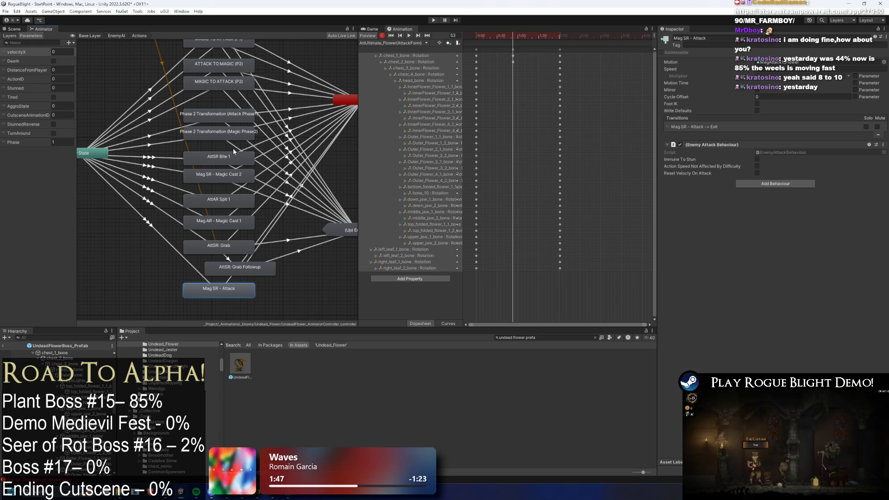
Step: Review the transitions of AttSR Bite 1, AttSR: Grab, Mag AR - Magic Cast 1 and Mag SR - Attack
scroll(233, 153, down, 3)
click(232, 161)
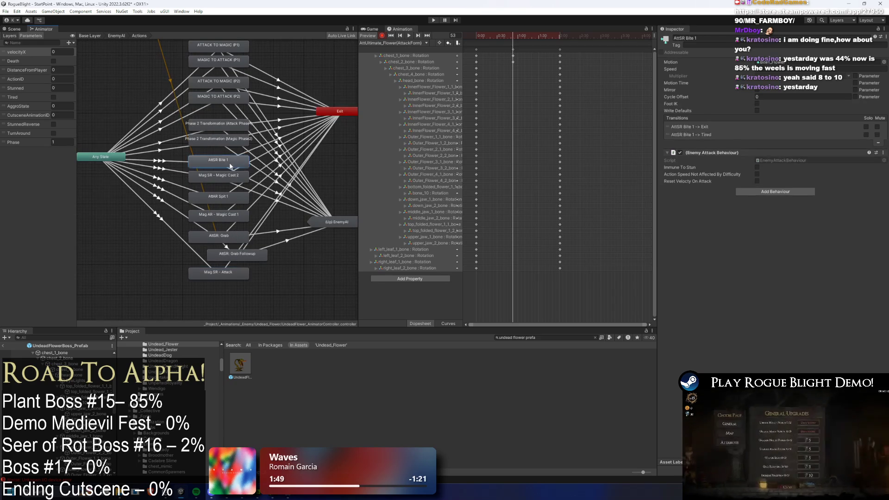
click(224, 196)
click(224, 215)
click(224, 235)
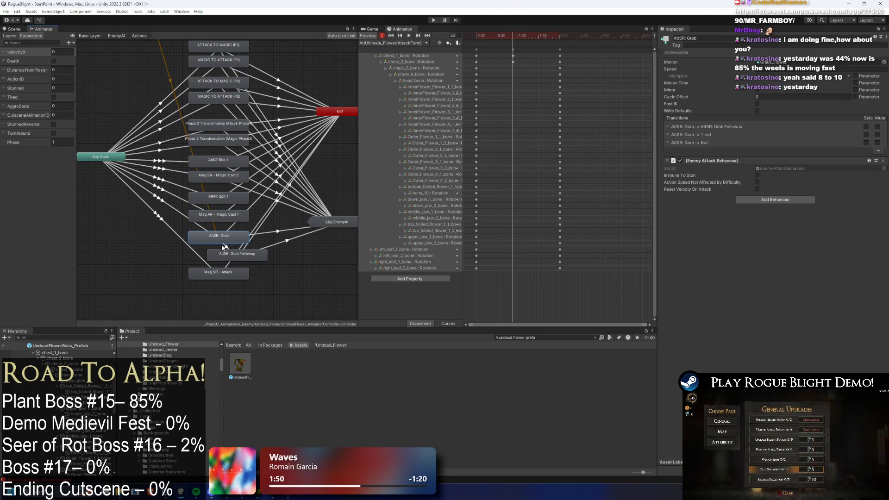
click(224, 277)
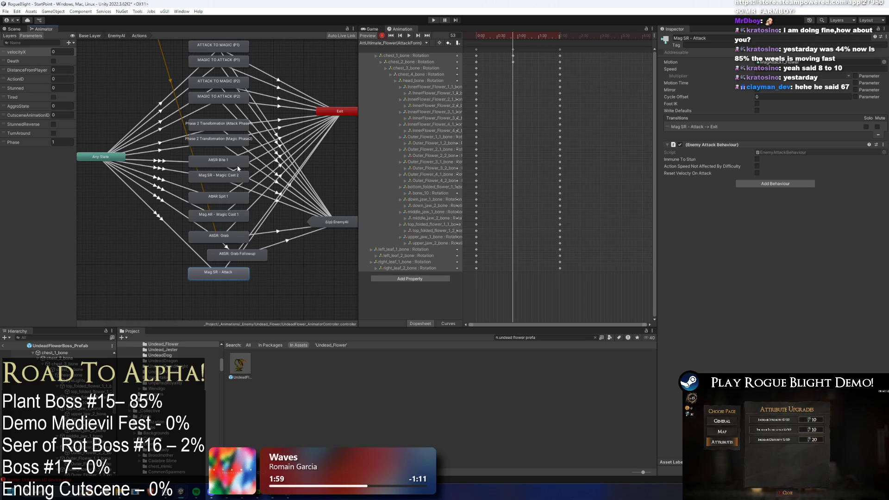
click(213, 160)
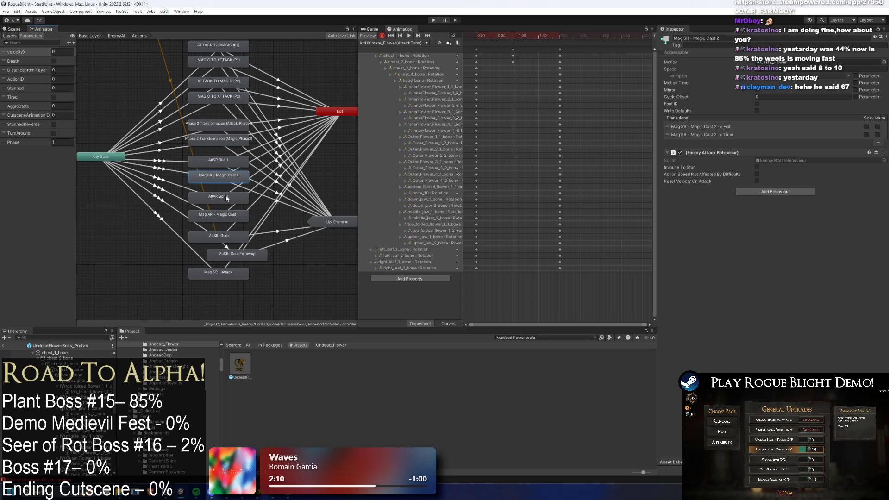
click(224, 213)
click(218, 272)
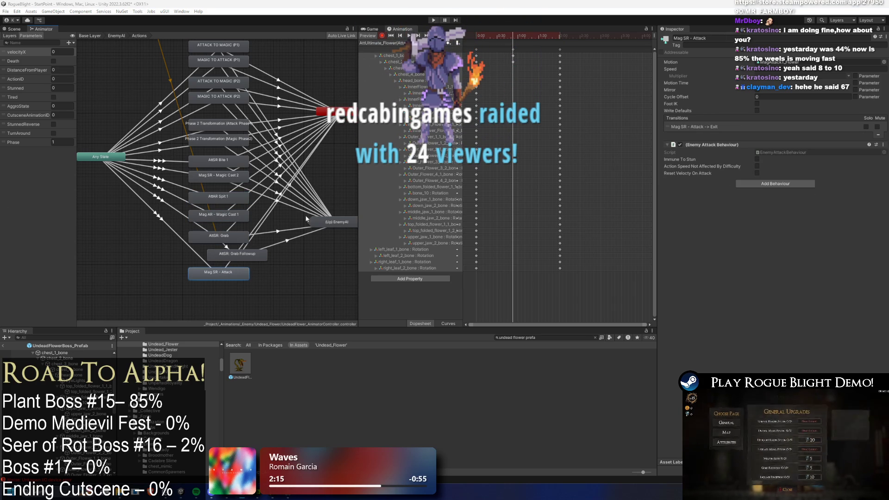
drag(269, 202, 267, 205)
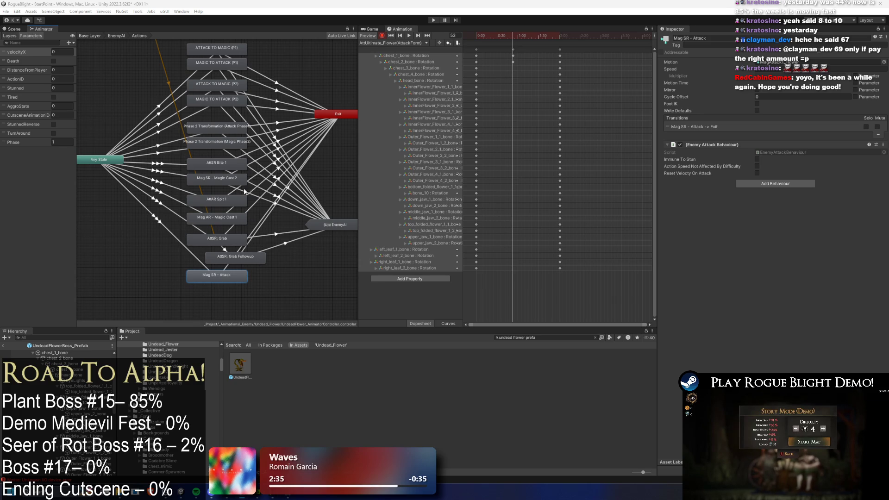
Step: Frame the graph, nudge AttSR: Grab Followup up and left, and Mag SR - Attack down
key(a)
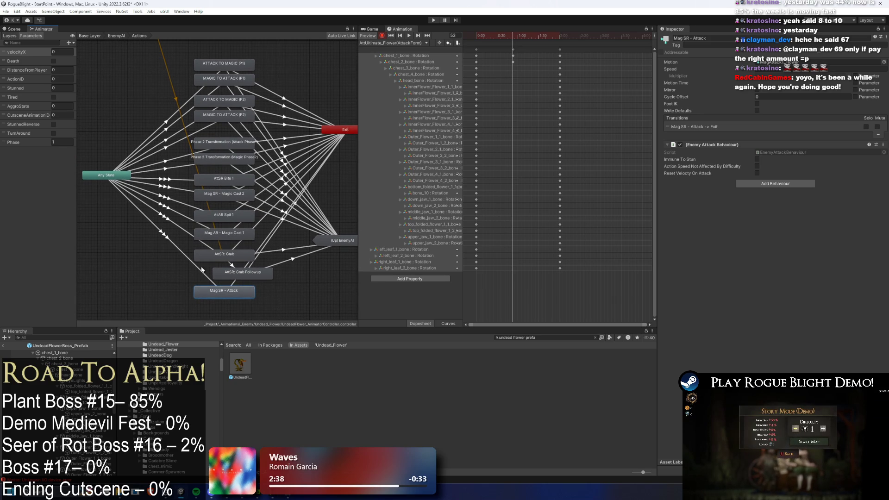
drag(236, 275, 238, 271)
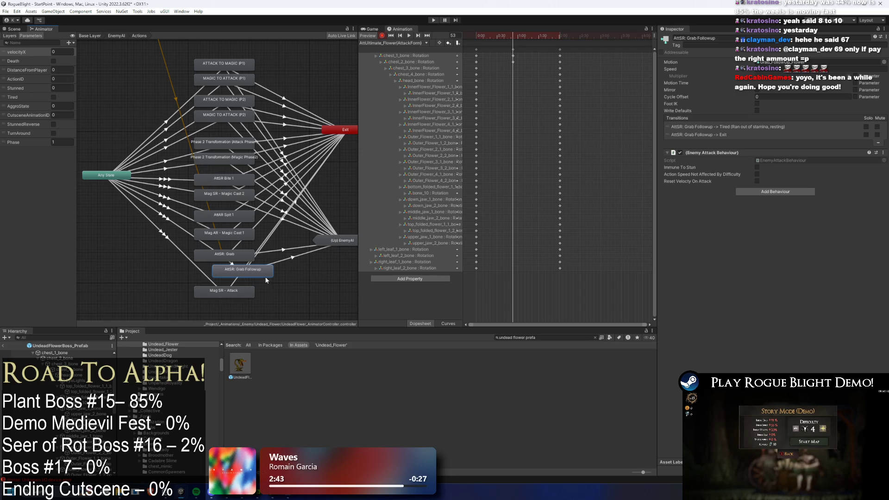
drag(259, 273, 234, 282)
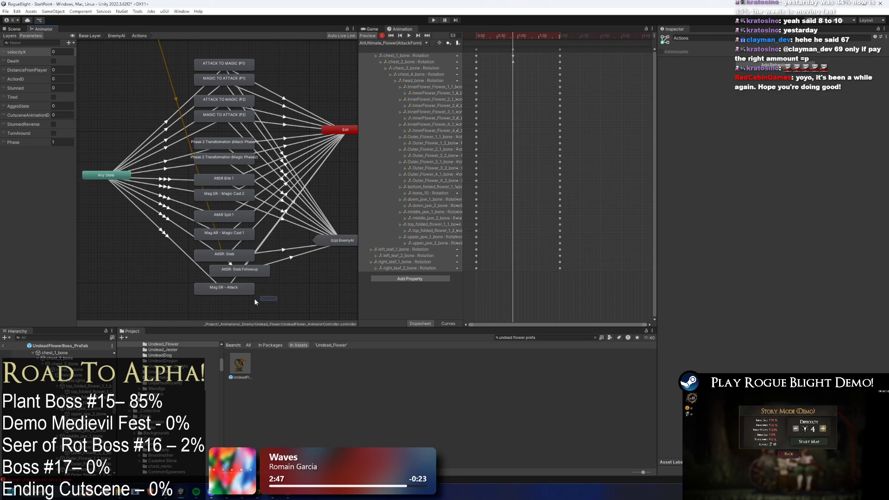
drag(235, 290, 236, 294)
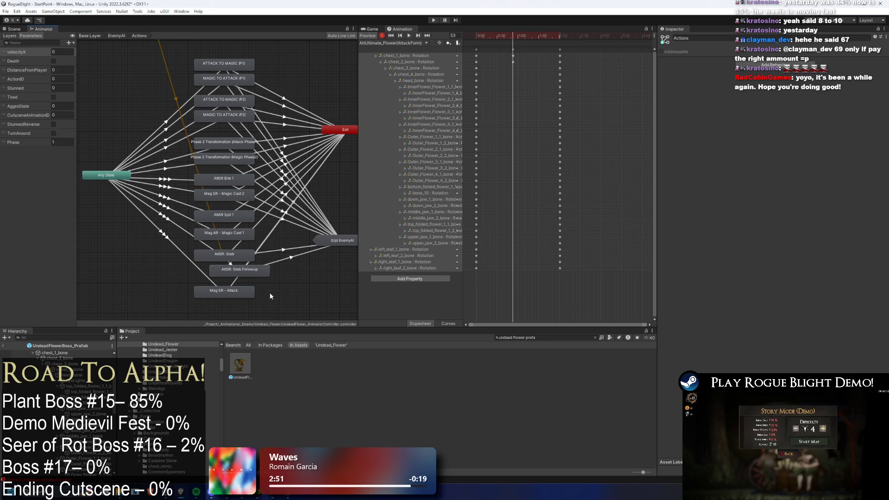
Step: Select the grab states and Mag SR - Attack together as a group
mouse_move(186, 239)
mouse_down()
mouse_move(217, 280)
mouse_move(276, 319)
mouse_move(185, 244)
mouse_move(171, 279)
mouse_move(159, 243)
mouse_up()
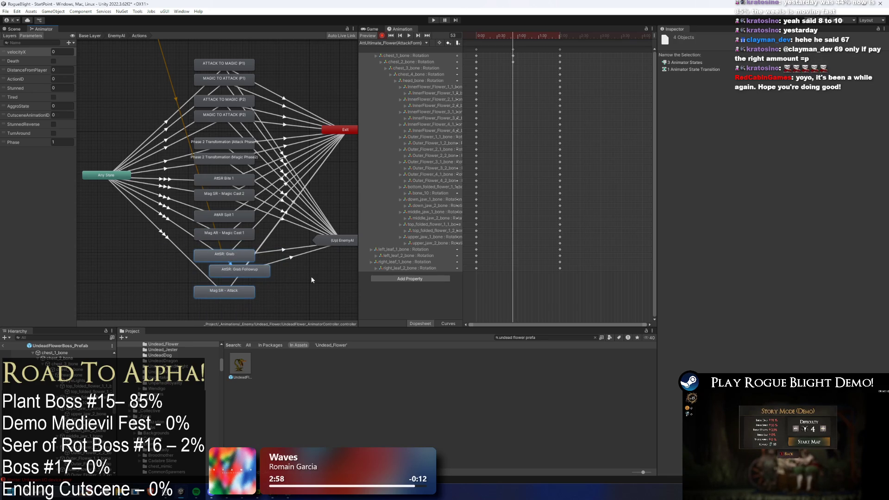
click(291, 306)
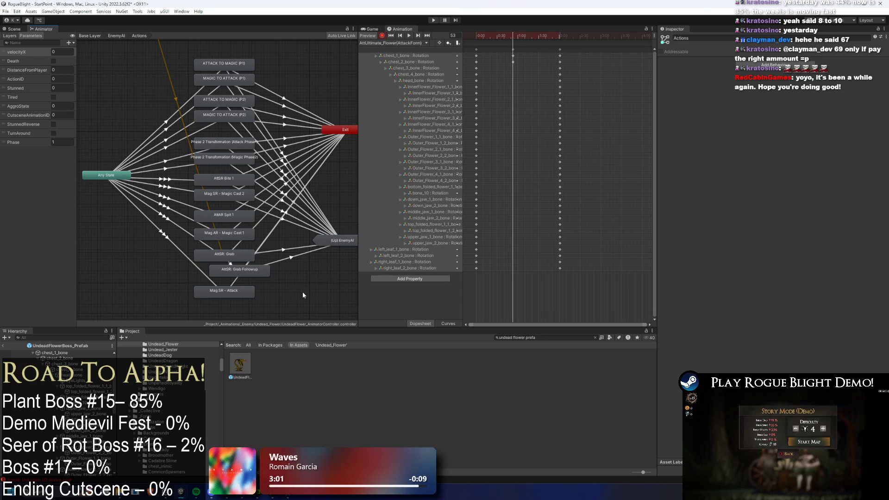
click(241, 297)
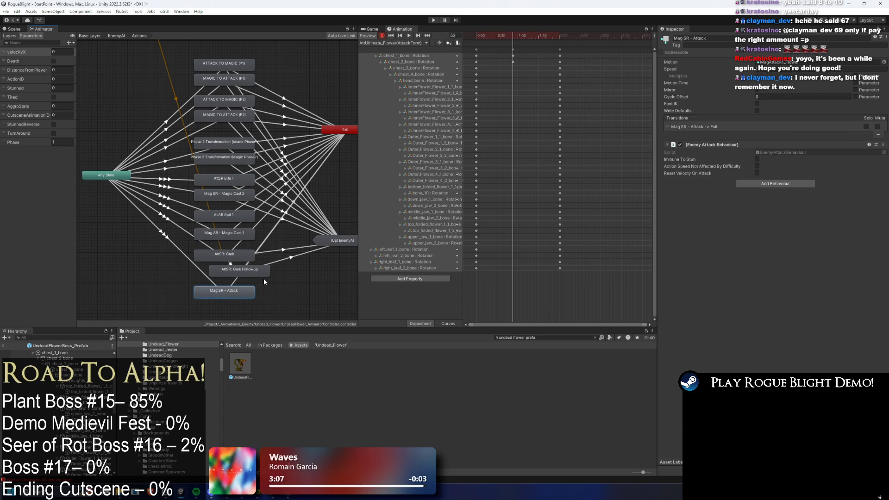
click(274, 292)
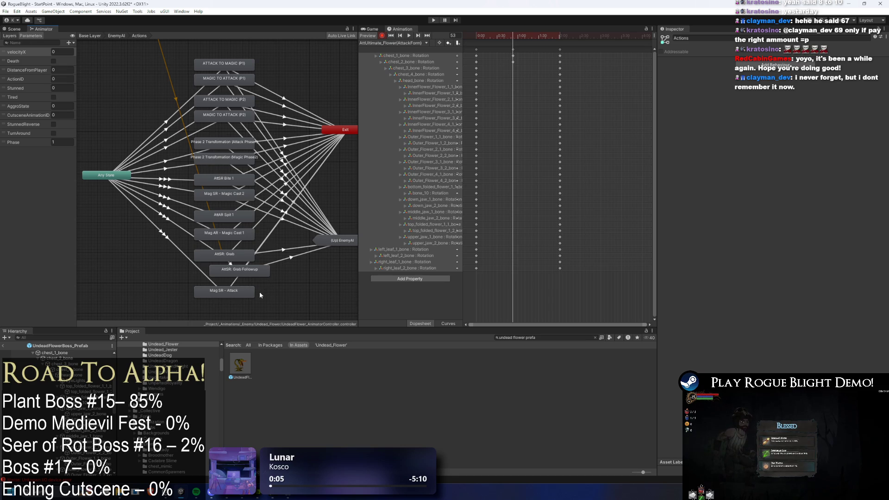
drag(280, 303, 184, 249)
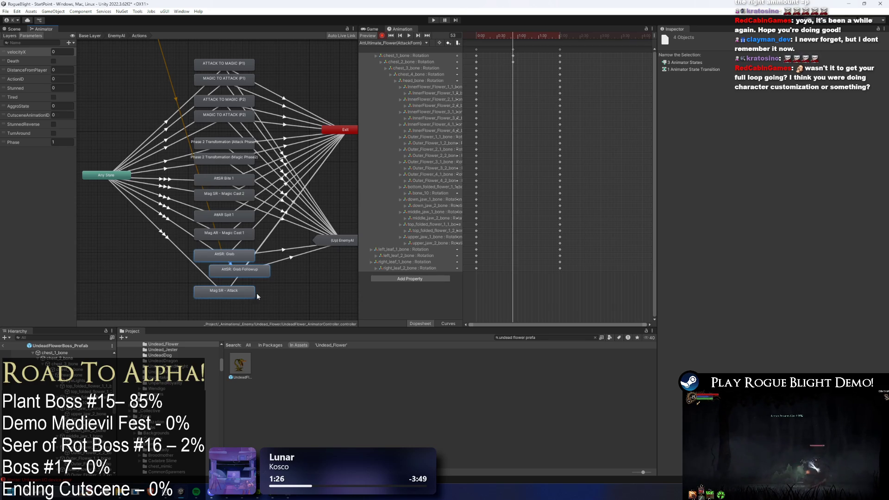
click(238, 274)
Step: Nudge the AttSR: Grab Followup node a few pixels left, clearing the selection between moves
drag(237, 274, 241, 278)
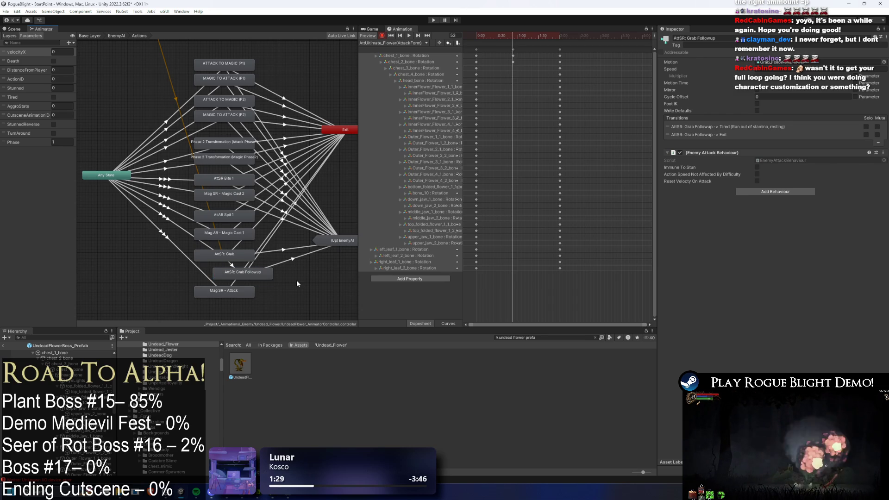
drag(271, 275, 268, 275)
mouse_move(265, 306)
mouse_down()
mouse_move(254, 276)
mouse_move(265, 301)
mouse_move(242, 304)
mouse_move(274, 301)
mouse_up()
drag(228, 274, 225, 274)
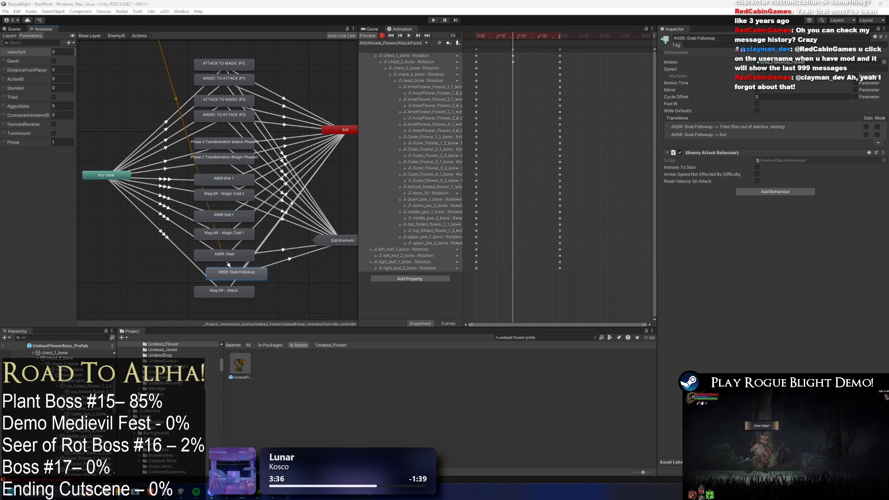
key(super)
text(steam)
Step: Launch Steam, search the store for 'space scave' and open the Space Scavenger 2 page
key(Return)
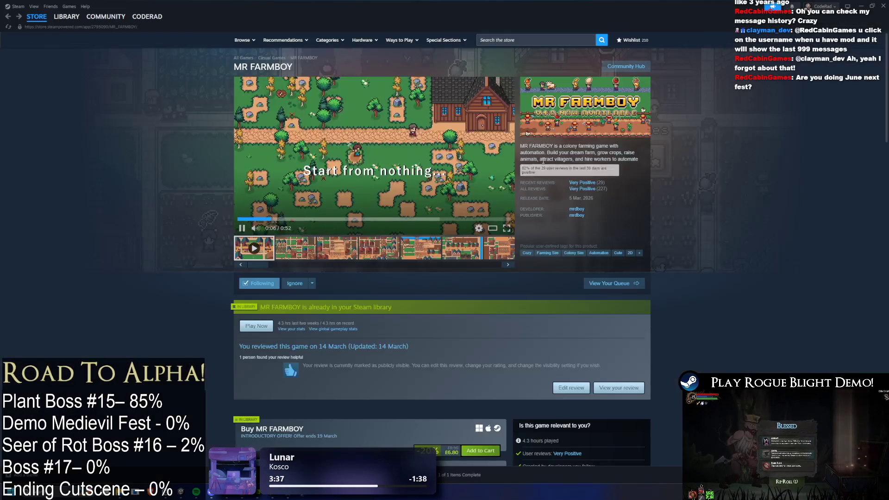
click(527, 40)
text(space sca)
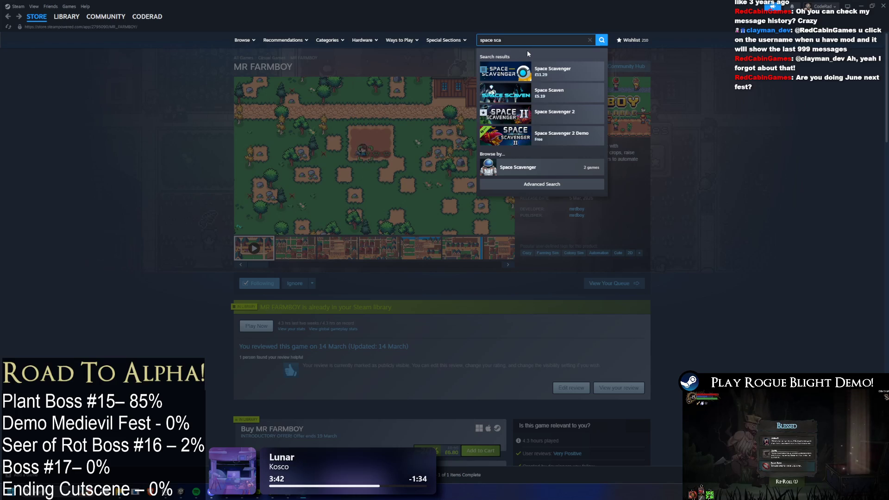
text(ve)
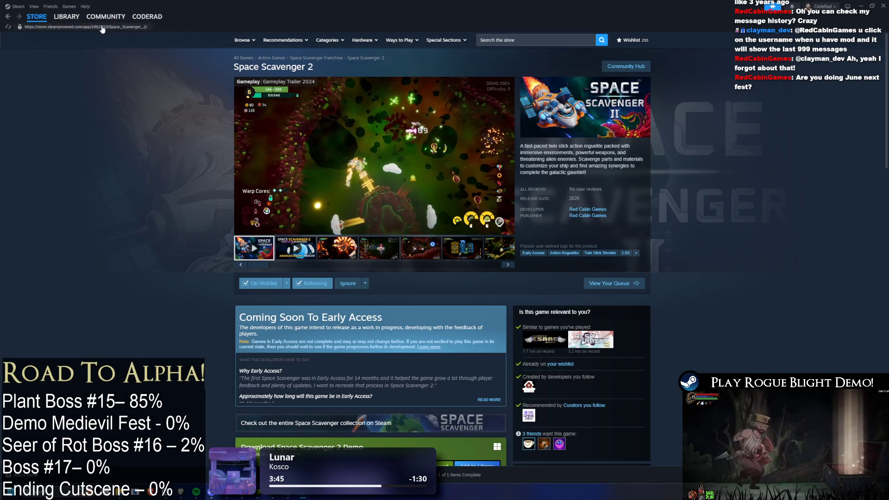
click(116, 26)
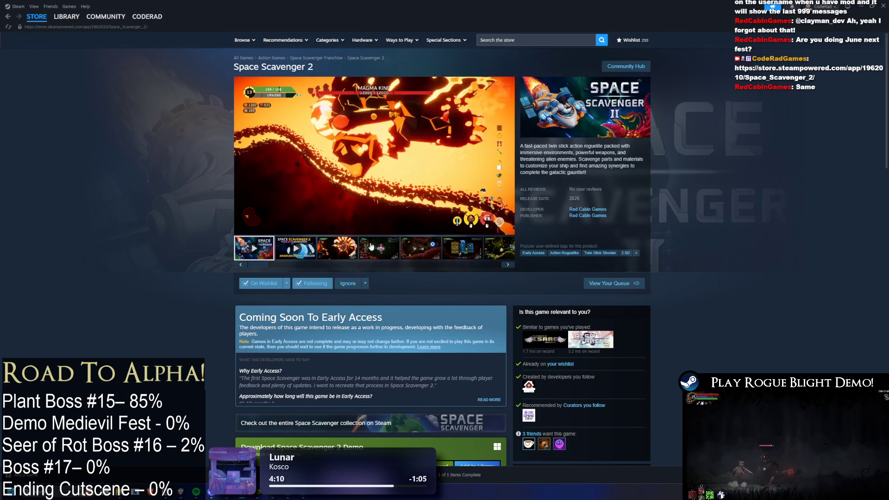
mouse_move(487, 201)
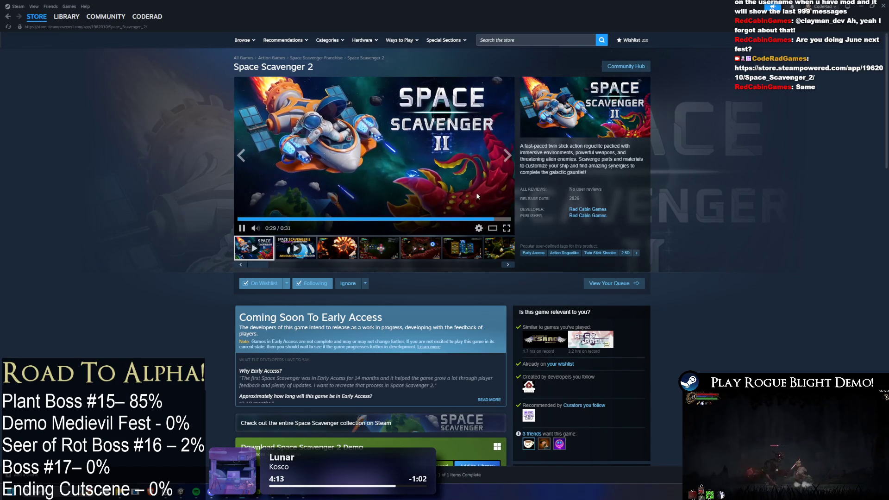
click(312, 250)
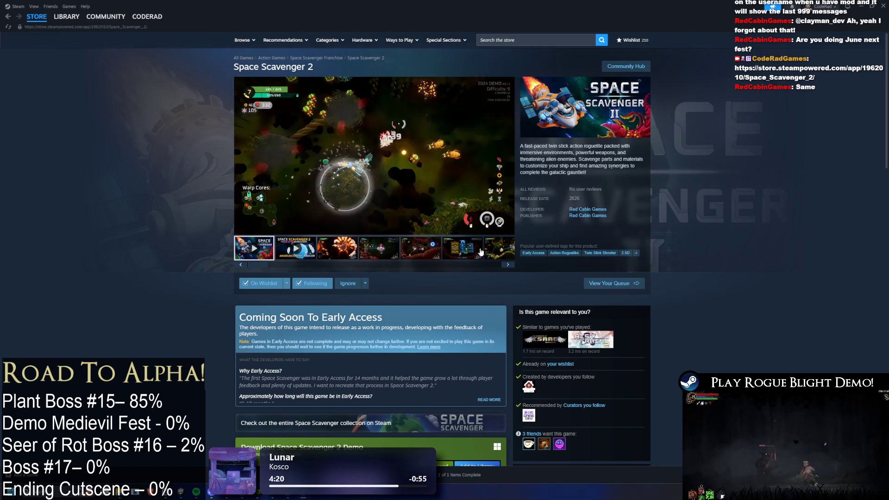
scroll(498, 254, down, 2)
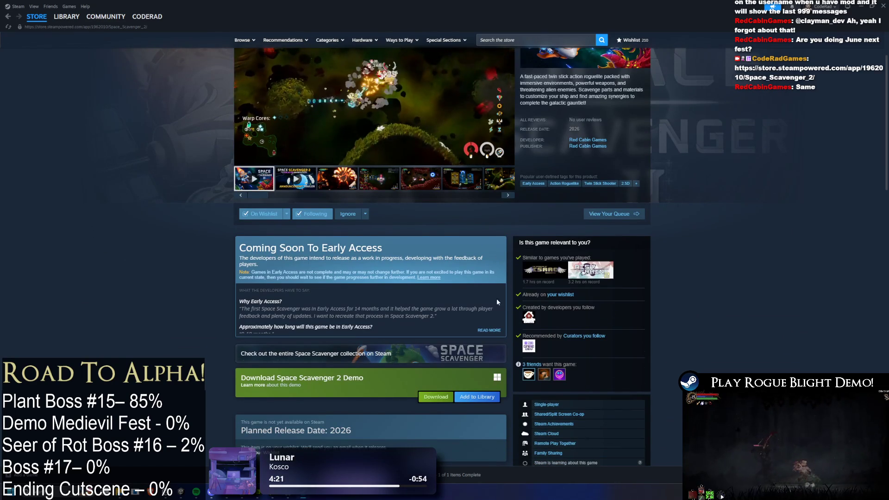
click(489, 330)
scroll(491, 317, down, 1)
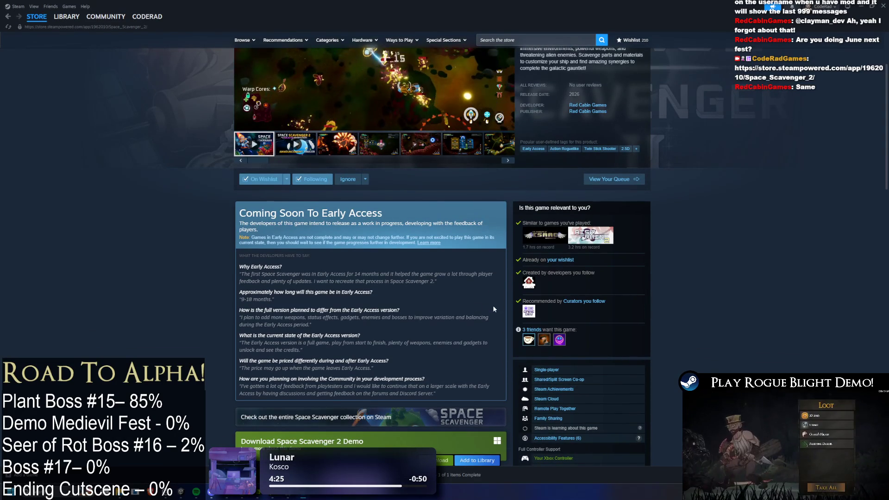
drag(322, 318, 457, 325)
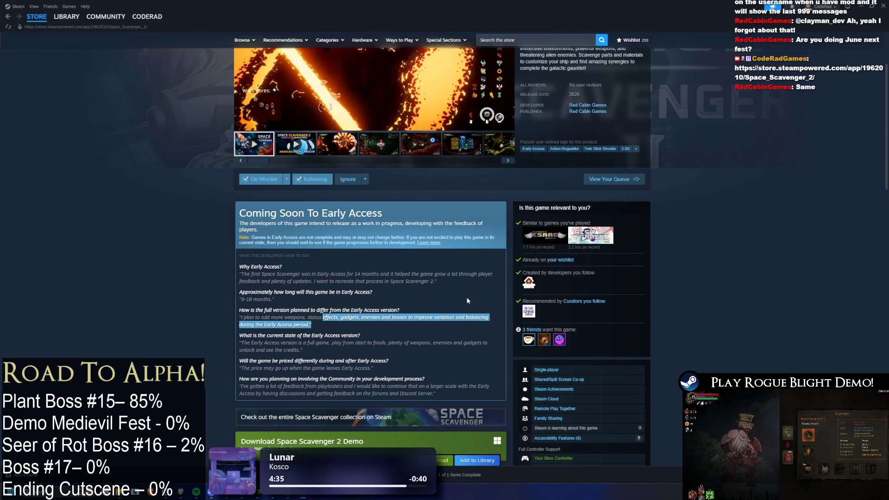
scroll(522, 314, down, 2)
scroll(581, 325, down, 2)
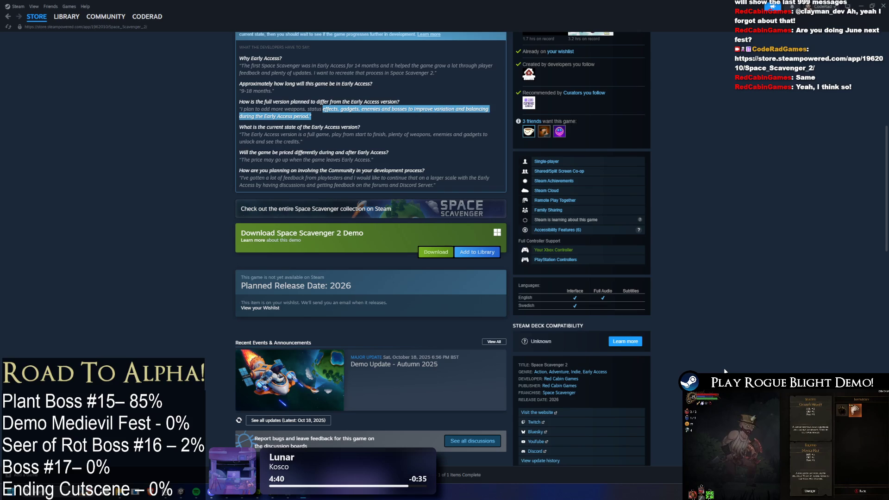
scroll(726, 372, down, 5)
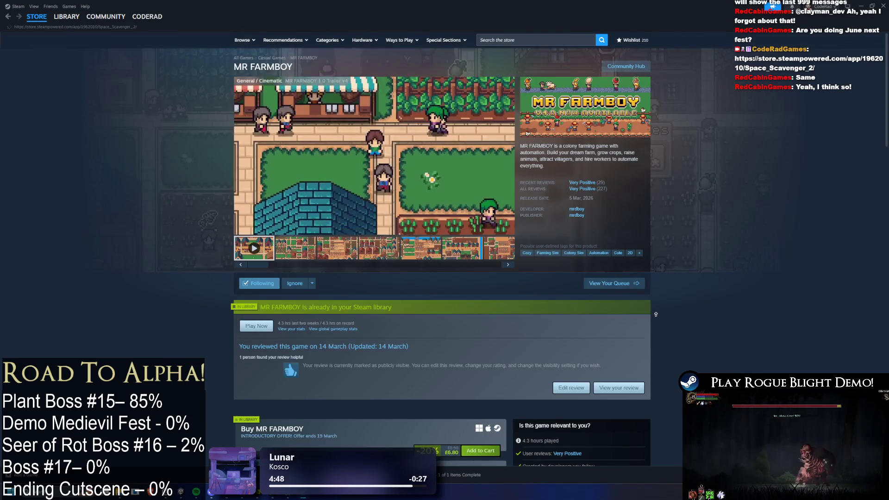
scroll(624, 277, down, 15)
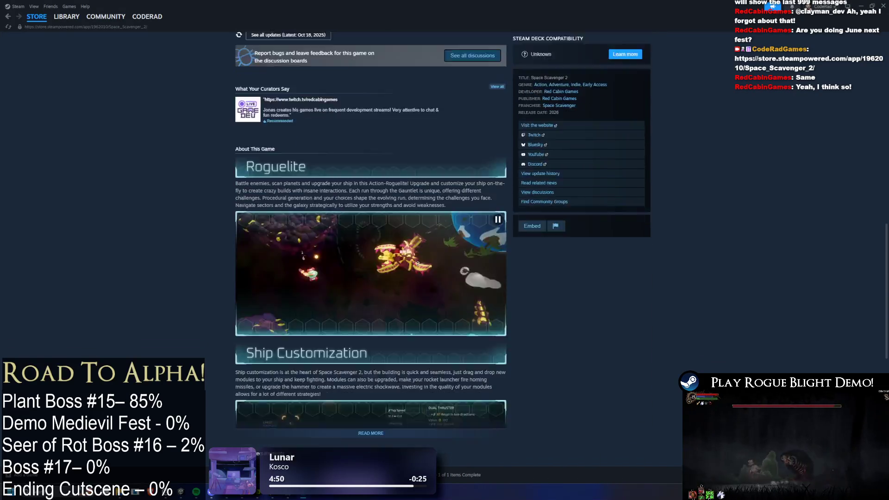
scroll(419, 308, down, 3)
scroll(496, 294, up, 5)
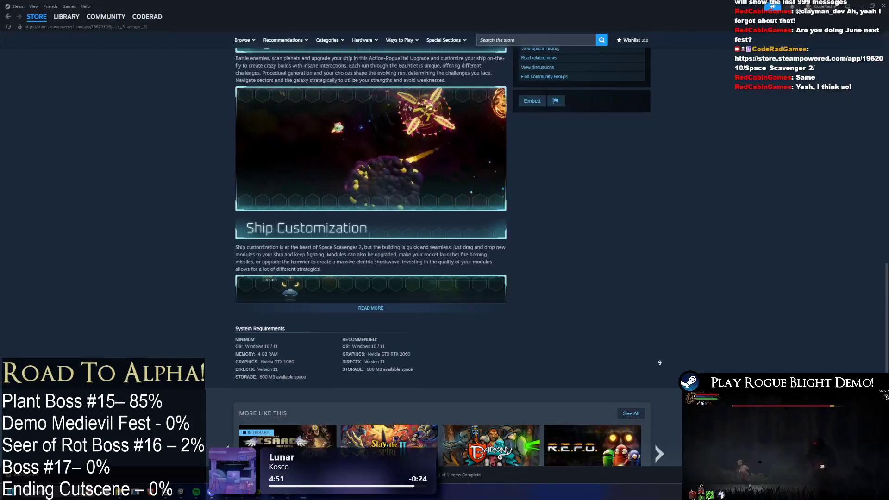
scroll(613, 297, up, 5)
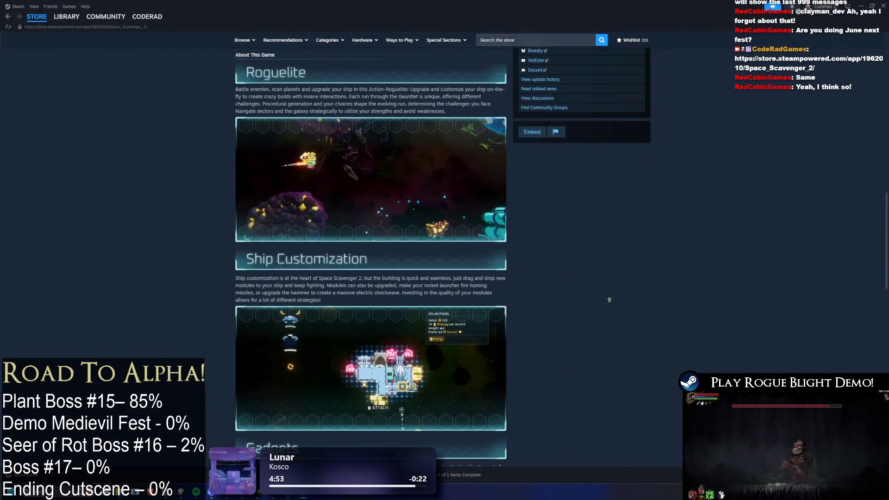
scroll(768, 282, up, 1)
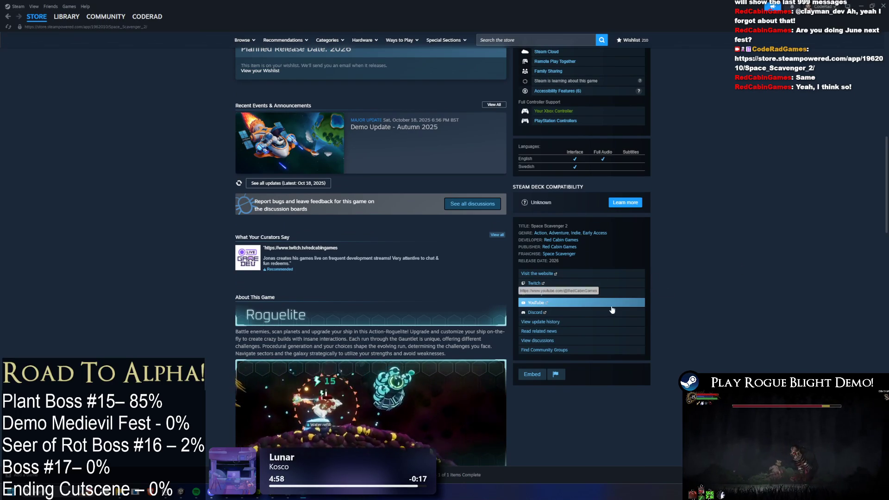
scroll(451, 289, up, 2)
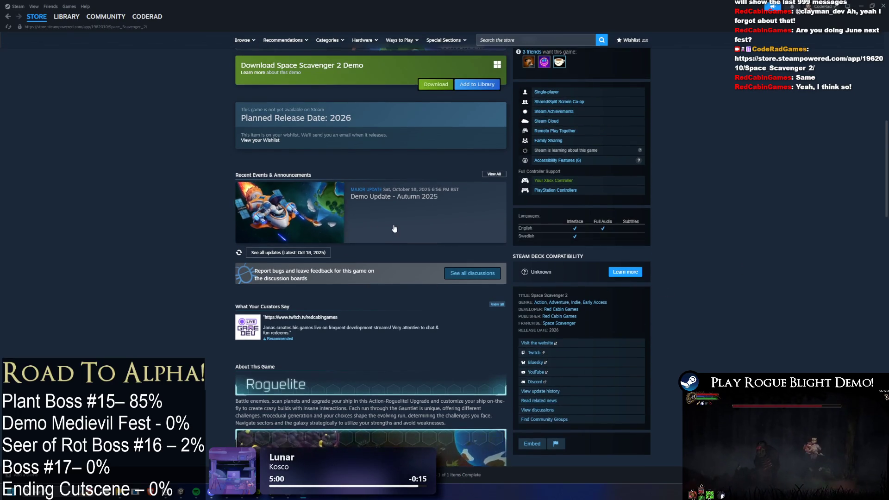
click(394, 228)
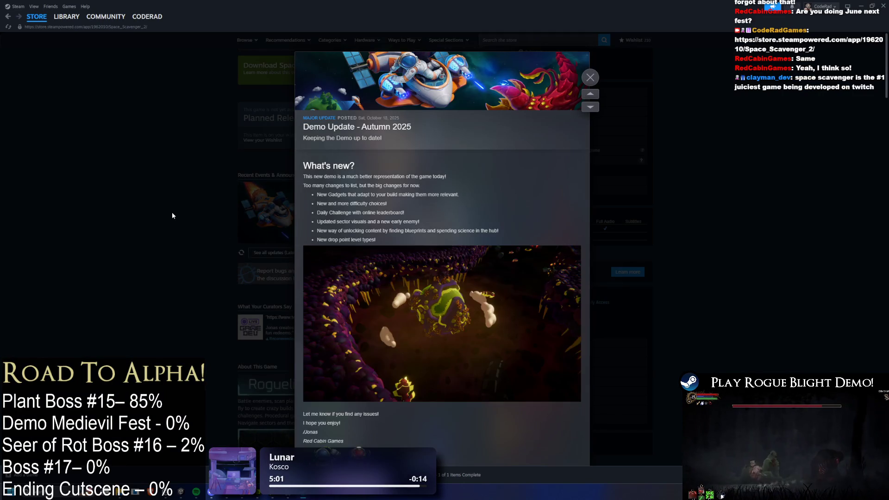
click(171, 212)
scroll(220, 266, up, 8)
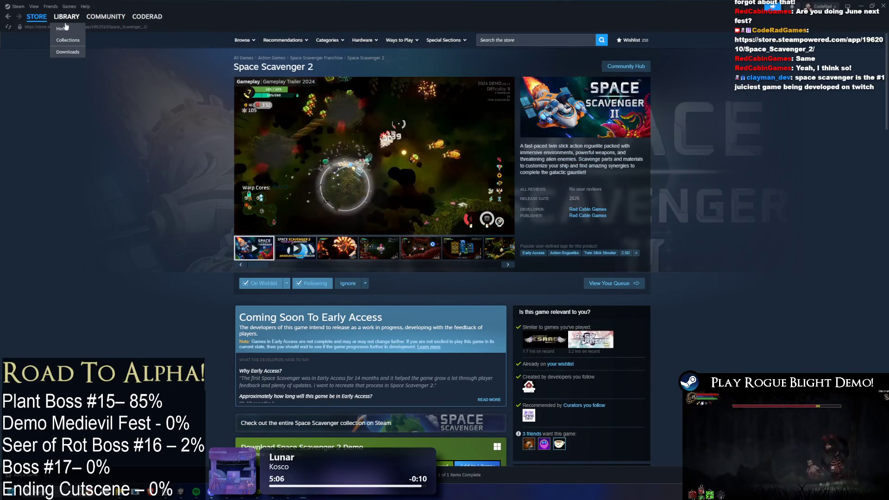
Step: Visit the Steam Library home, then switch back to the Unity editor with Alt+Tab
click(66, 17)
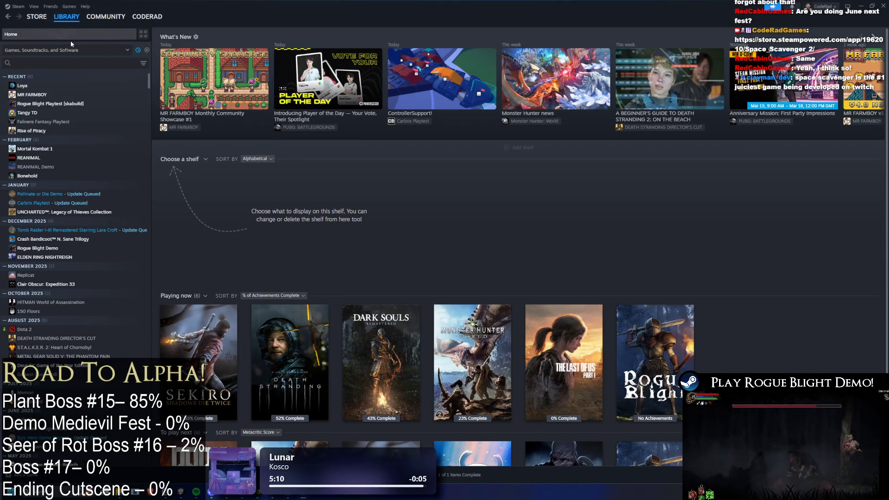
mouse_move(105, 17)
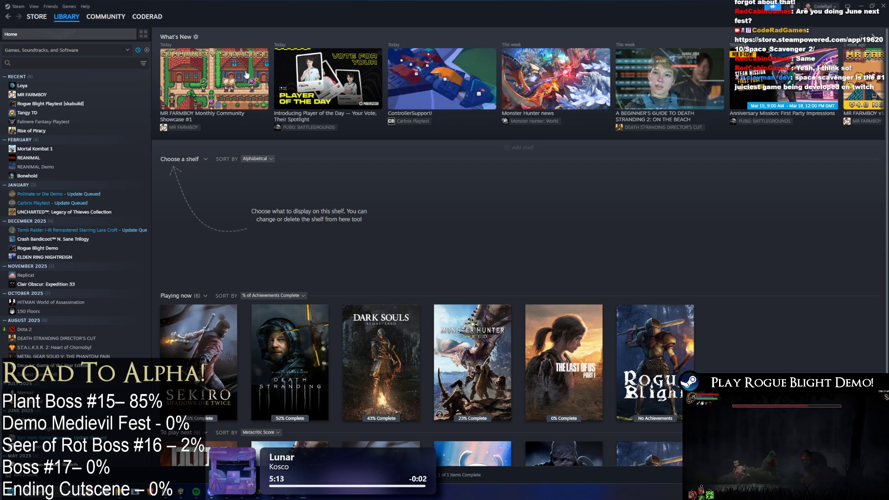
key(alt+Tab)
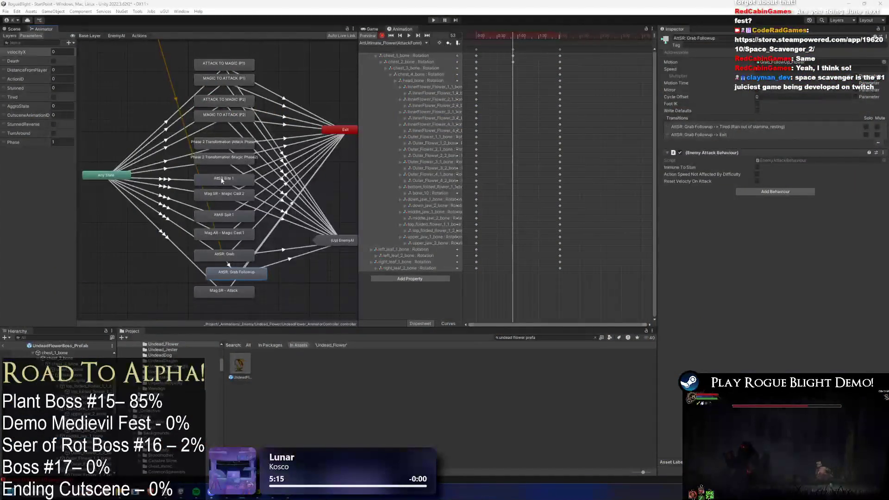
Step: Check the Any State → Mag SR - Attack transition, then show the Scene view and scrub the clip
click(189, 253)
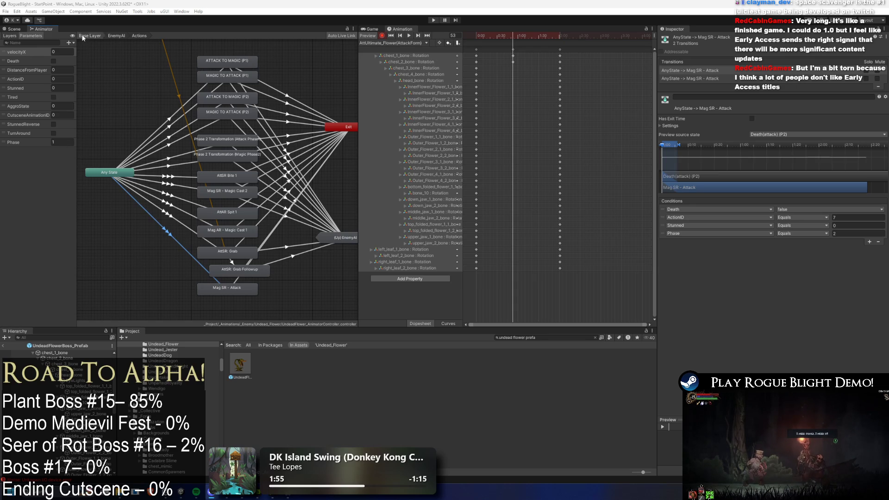
click(14, 29)
drag(510, 41, 513, 41)
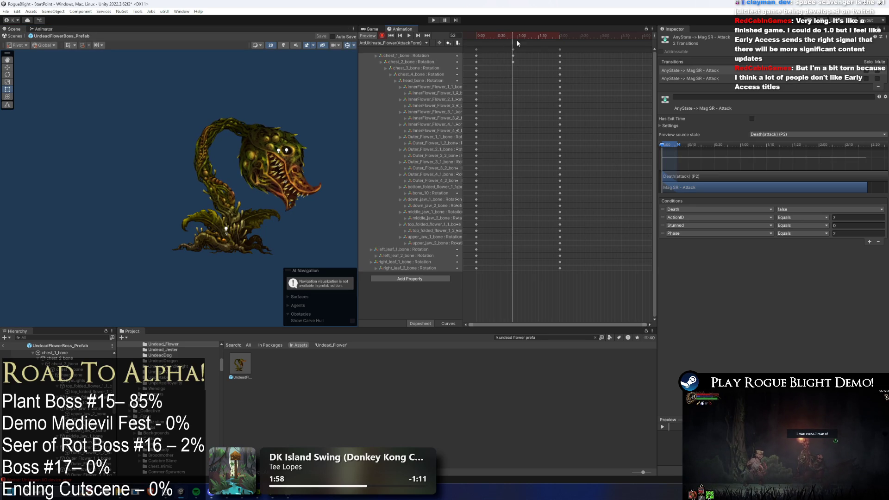
Step: Pose the plant boss's chest_2, chest_1 and down_jaw_2 bones to swing the body and jaw
click(555, 43)
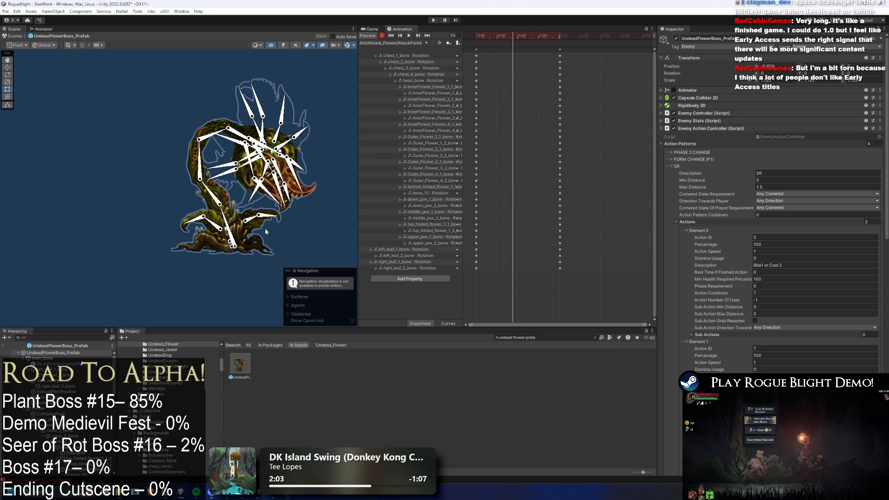
click(193, 200)
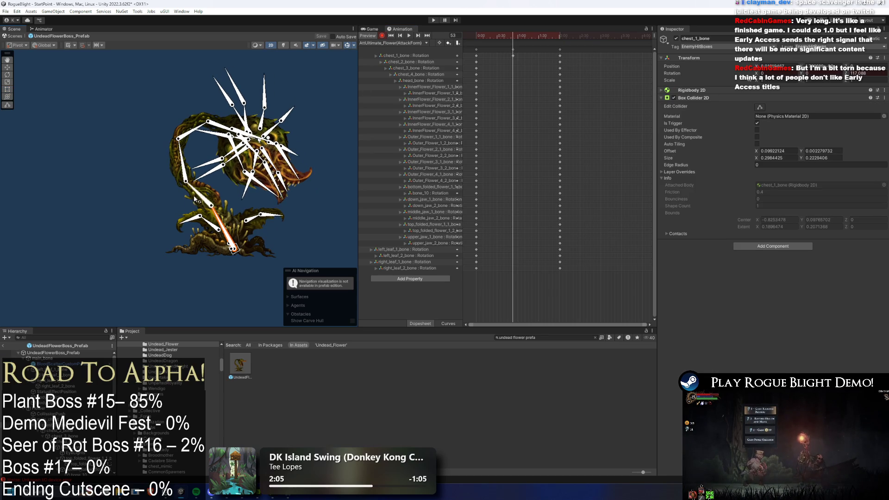
mouse_move(198, 197)
mouse_down()
mouse_move(176, 145)
mouse_move(173, 161)
mouse_move(198, 156)
mouse_move(181, 139)
mouse_move(193, 122)
mouse_up()
drag(214, 217, 216, 225)
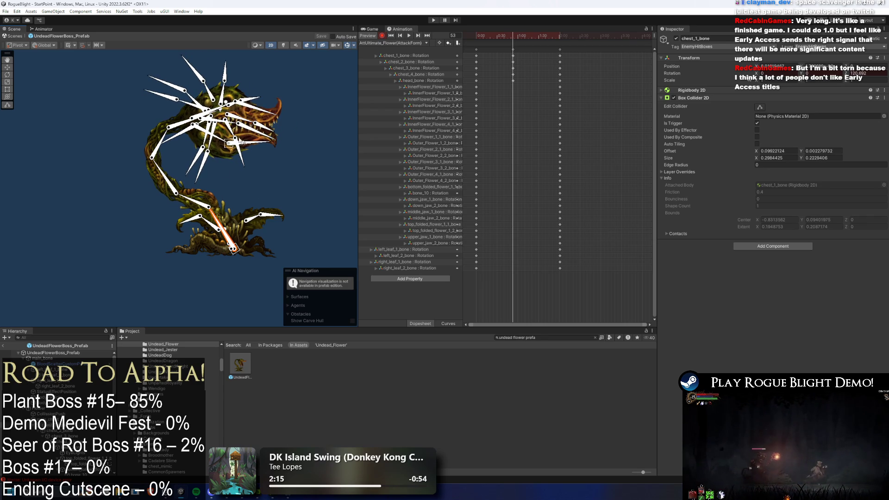
scroll(239, 119, up, 2)
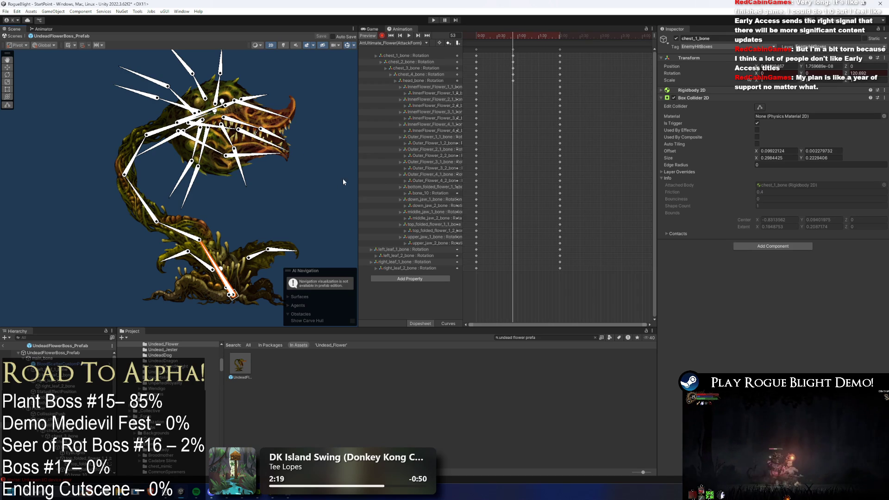
mouse_move(217, 149)
mouse_down()
mouse_move(215, 100)
mouse_move(207, 111)
mouse_move(271, 128)
mouse_move(219, 116)
mouse_move(254, 135)
mouse_move(224, 138)
mouse_up()
Step: Play back the animation, clear the selection, and push the last key column to about frame 124
click(270, 149)
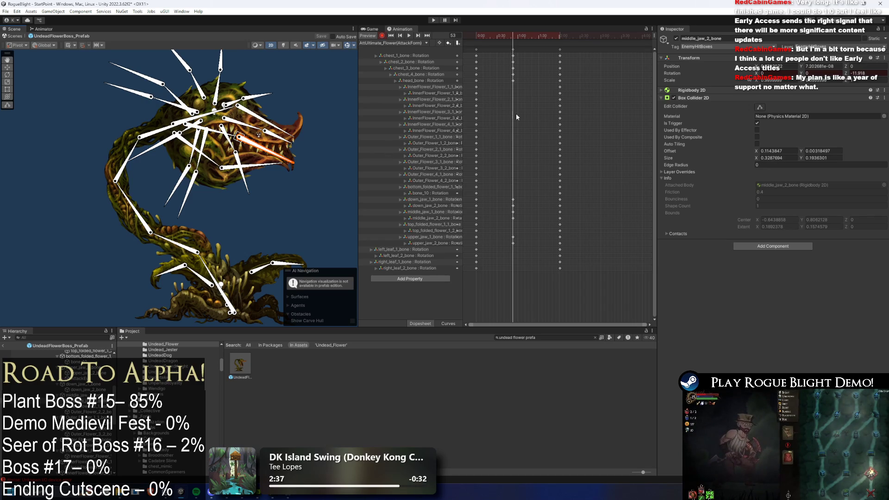
key(space)
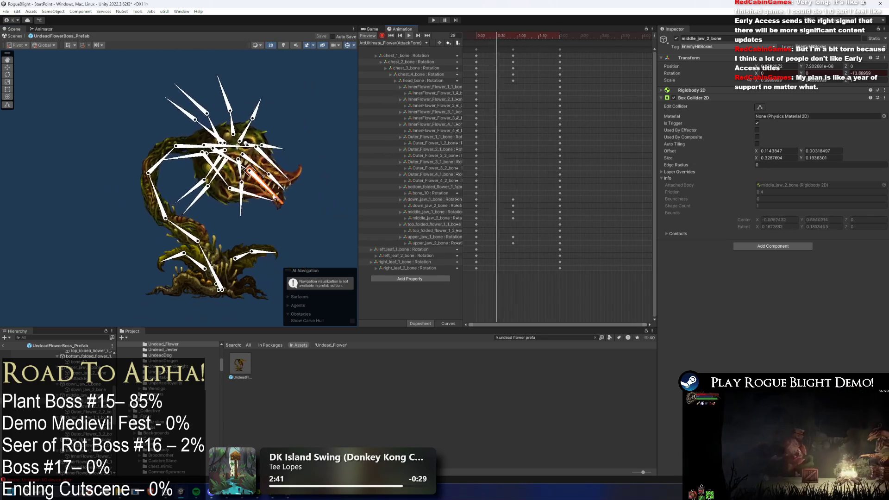
click(300, 195)
drag(559, 54, 577, 54)
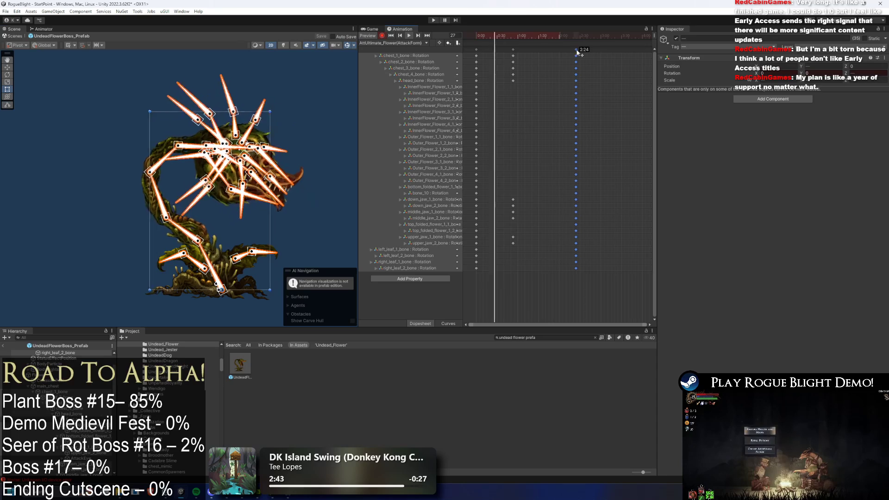
Step: Move the middle keyframe column earlier and set the playhead to frame 87
drag(513, 50, 499, 50)
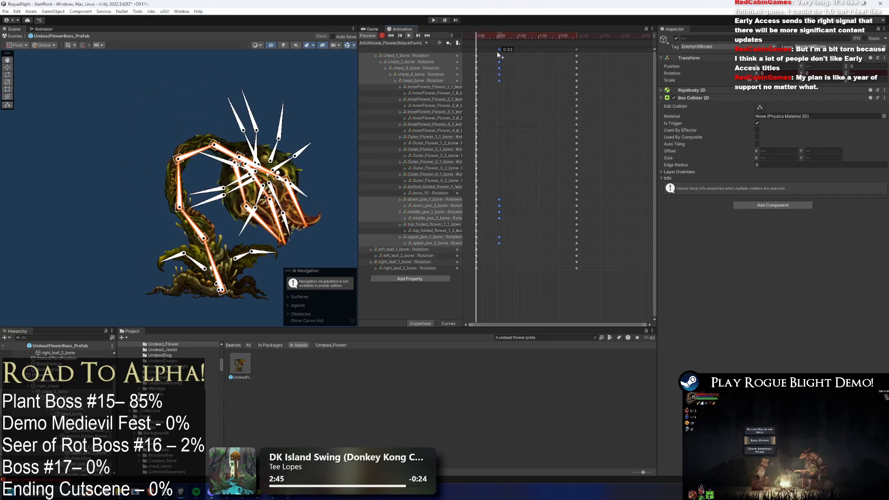
click(533, 41)
drag(533, 44, 536, 44)
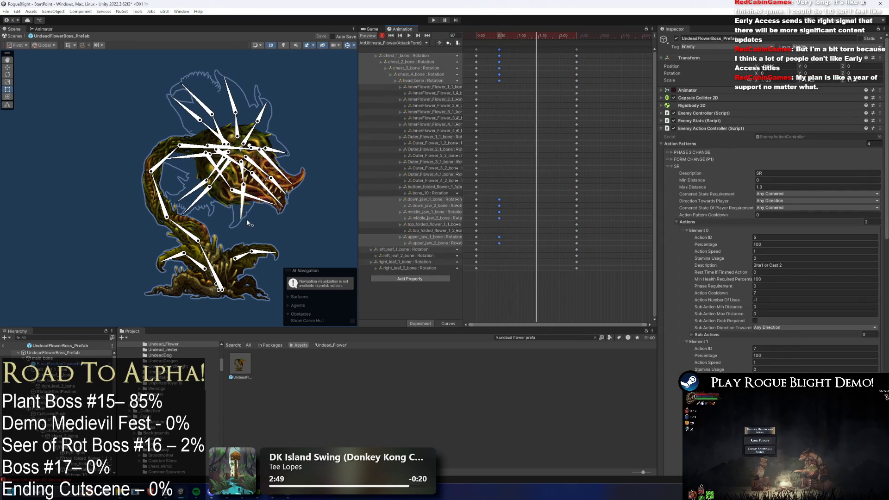
Step: Rotate chest_1, chest_3 and head bones into the frame-87 pose, then select the 0:30 and 1:30 keys
click(208, 252)
drag(208, 253, 212, 253)
mouse_move(178, 211)
mouse_down()
mouse_move(195, 162)
mouse_move(238, 150)
mouse_up()
click(235, 153)
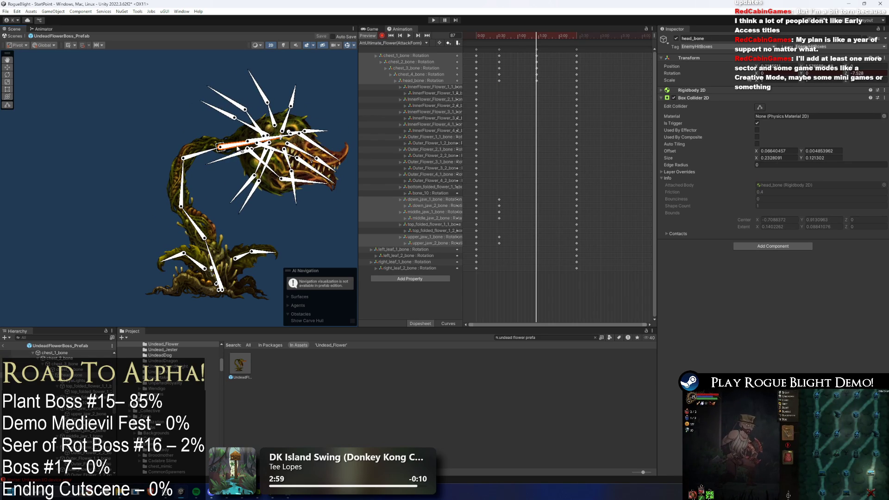
click(220, 145)
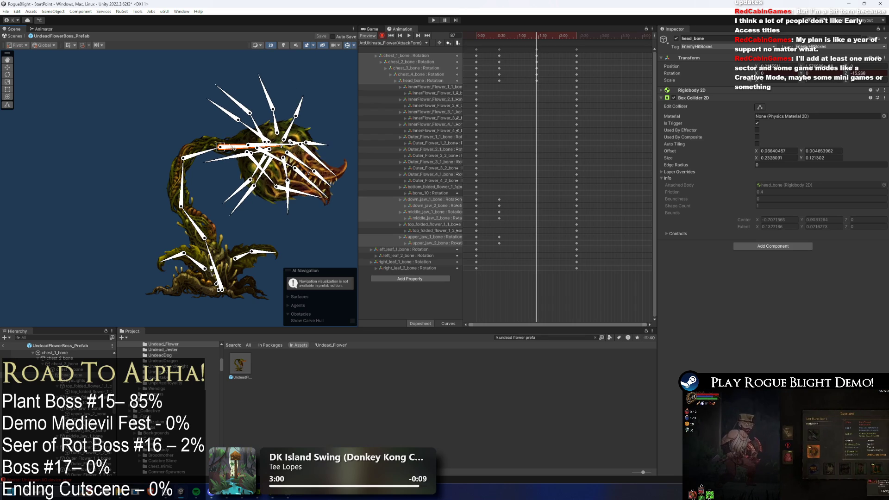
mouse_move(221, 145)
mouse_down()
mouse_move(225, 134)
mouse_move(229, 143)
mouse_up()
click(226, 136)
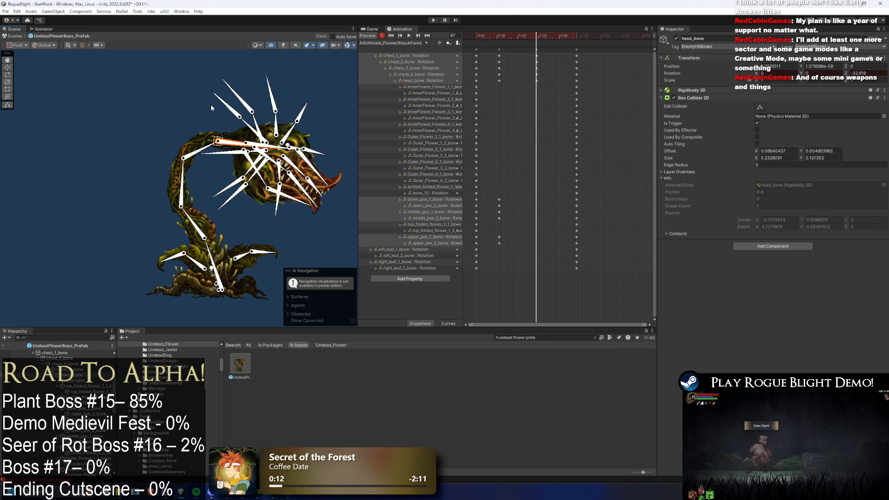
drag(486, 41, 542, 248)
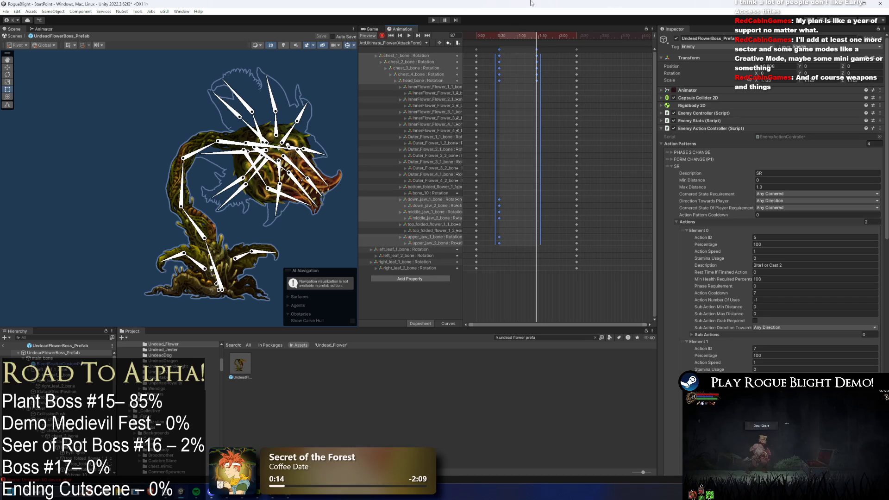
Step: Delete the 0:30 and 1:30 keys, go to frame 71, and lean the stem with chest_3 and chest_1
key(Delete)
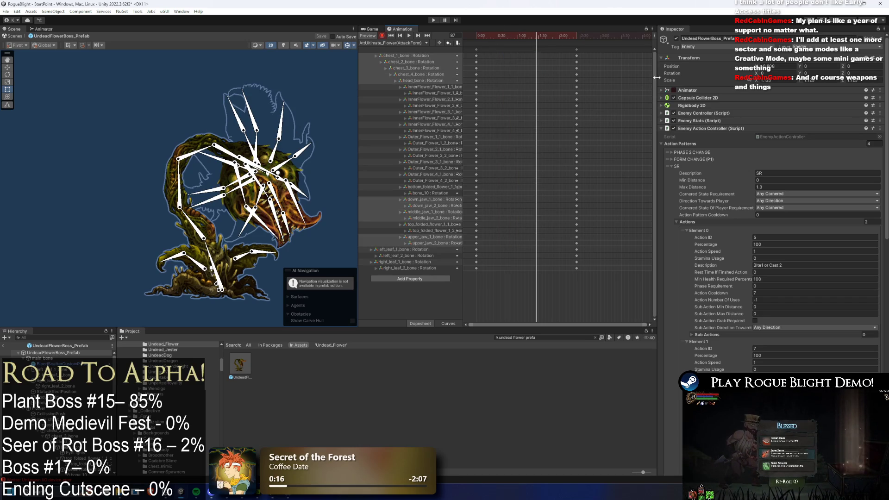
drag(529, 37, 526, 40)
mouse_move(211, 259)
mouse_down()
mouse_move(223, 251)
mouse_move(210, 249)
mouse_up()
key(ctrl+z)
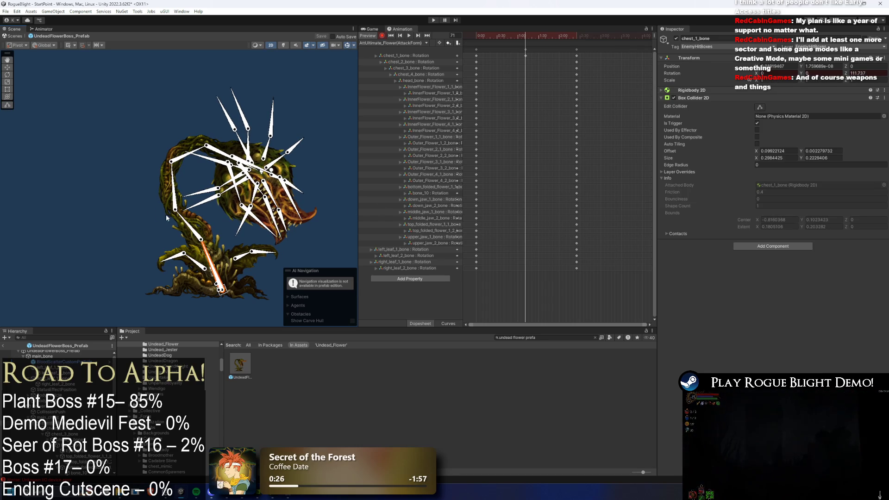
drag(173, 205, 171, 195)
drag(204, 241, 200, 180)
Step: Raise the flower head, swing chest_2_bone, and open the upper and lower jaws
click(199, 146)
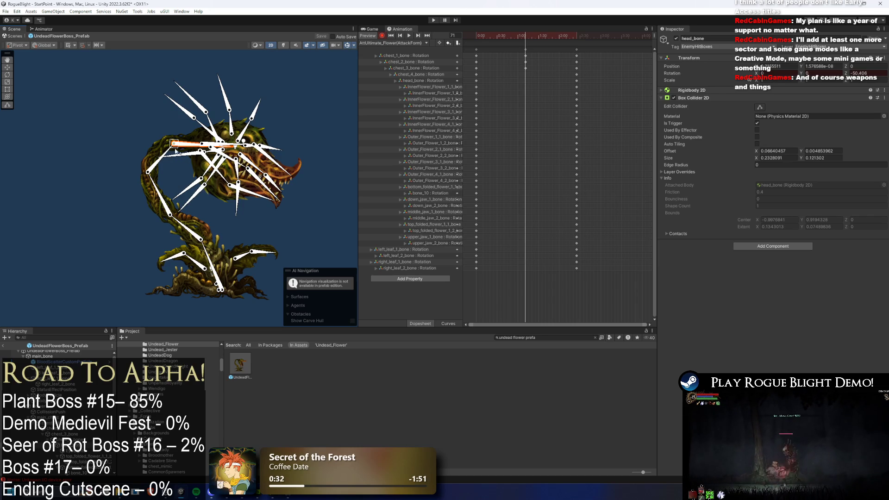
drag(185, 149, 184, 148)
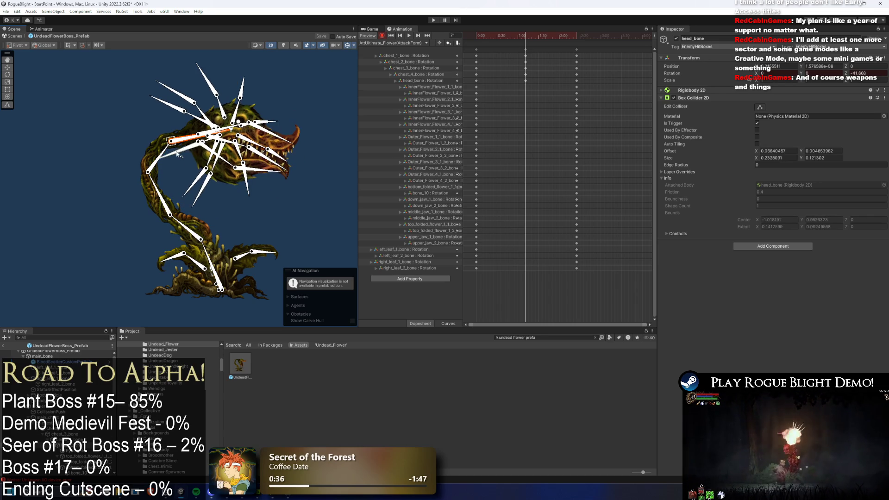
mouse_move(197, 236)
mouse_down()
mouse_move(221, 264)
mouse_move(213, 268)
mouse_move(202, 191)
mouse_up()
drag(147, 152, 187, 138)
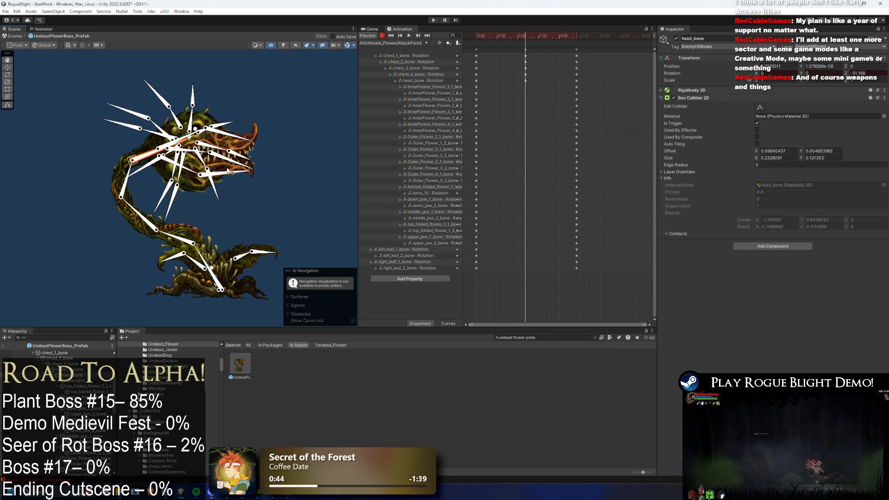
scroll(187, 136, up, 2)
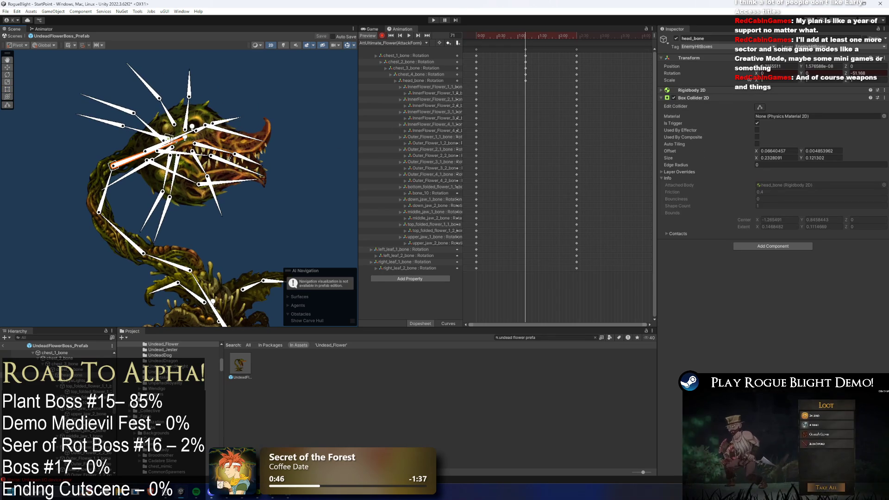
drag(211, 132, 228, 153)
drag(204, 182, 250, 176)
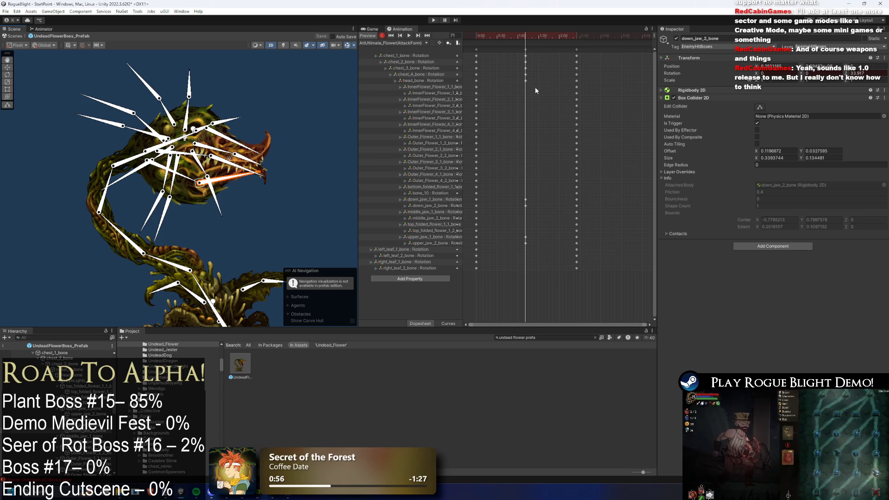
mouse_move(540, 95)
mouse_down()
mouse_move(524, 47)
mouse_move(537, 49)
mouse_move(509, 52)
mouse_up()
click(524, 61)
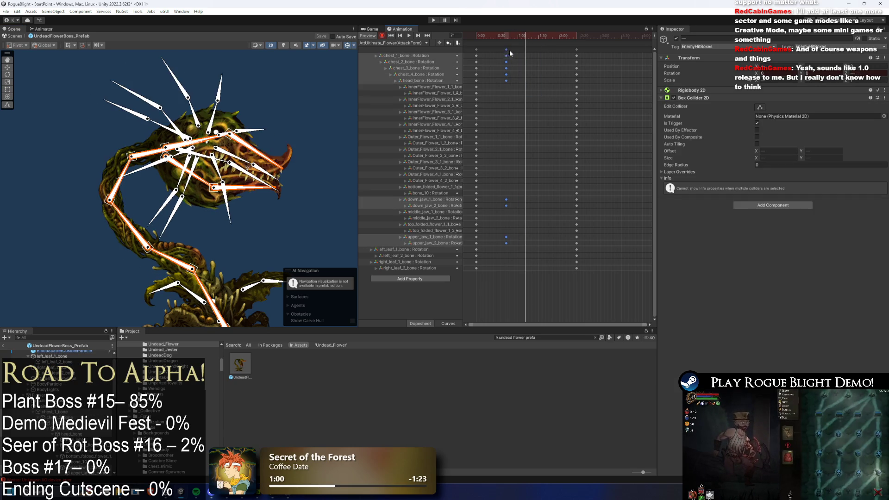
Step: Preview the animation, key the selected bones at frame 92, and shift the final key column later
key(space)
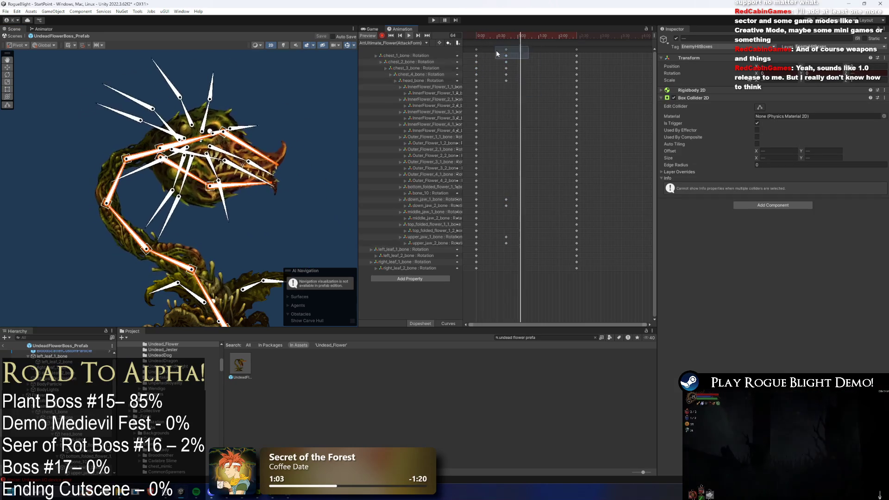
key(k)
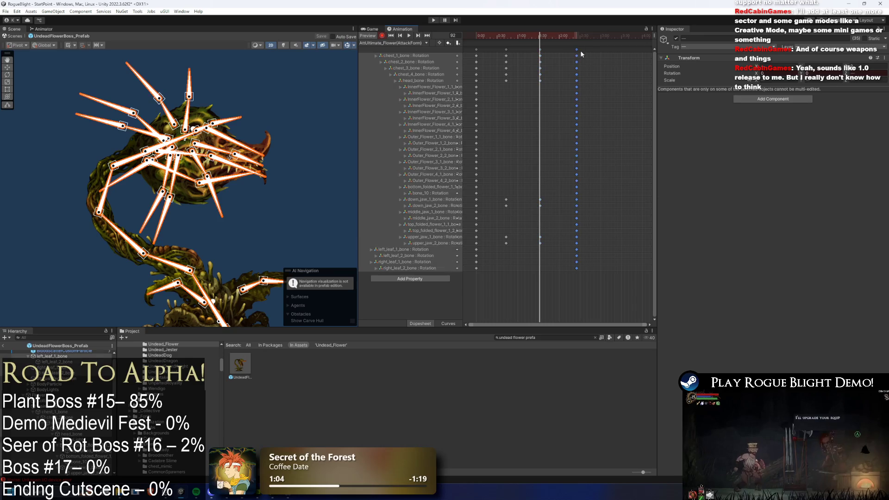
drag(578, 51, 588, 51)
click(616, 60)
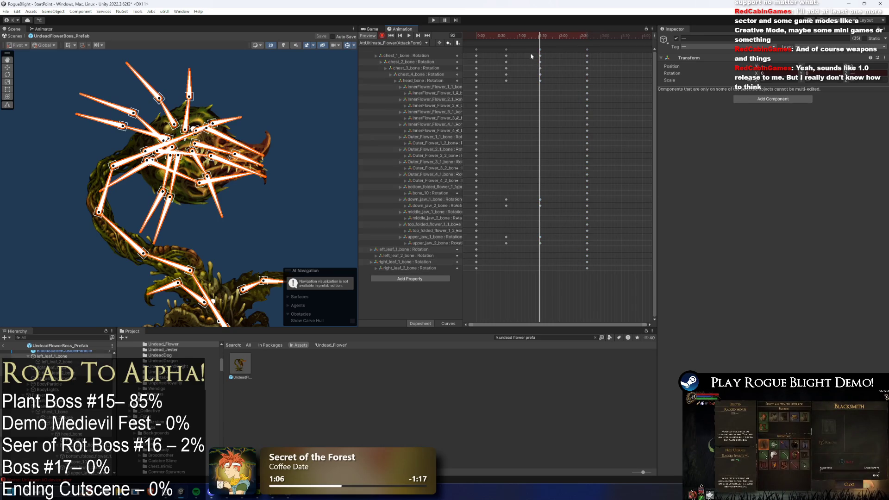
click(548, 54)
click(543, 51)
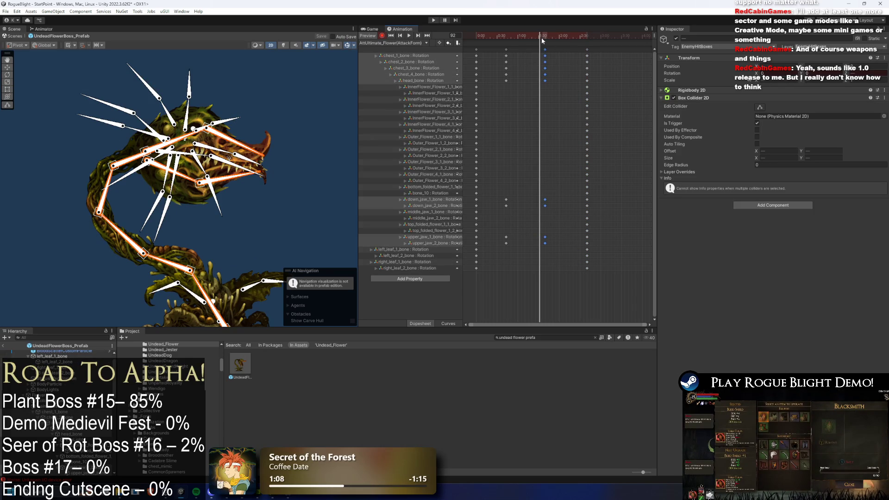
click(553, 48)
Step: Delete the 0:30 and 1:30 keys and tilt the upper body with chest_2_bone at frame 60
drag(202, 284, 178, 252)
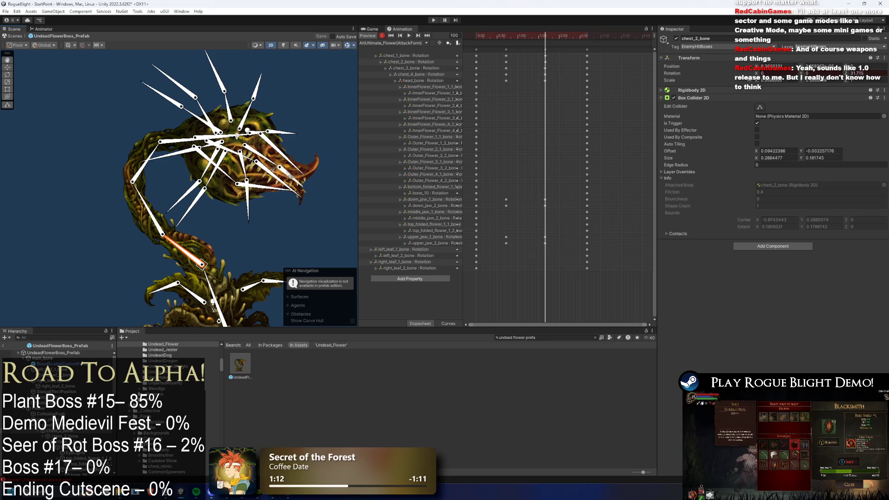
key(ctrl+z)
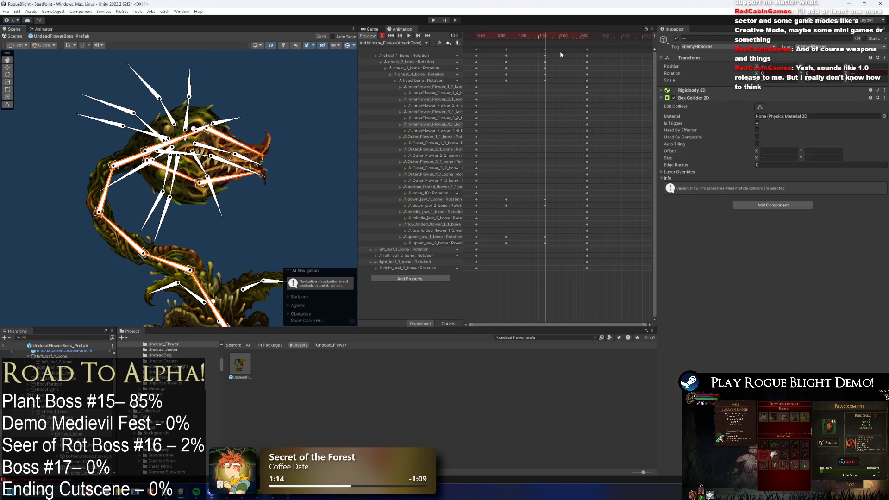
drag(565, 46, 499, 55)
key(Delete)
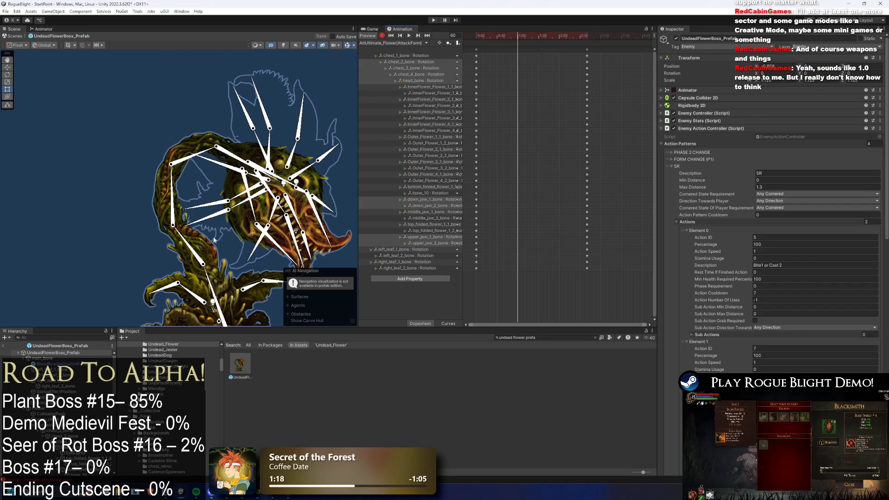
mouse_move(211, 277)
mouse_down()
mouse_move(208, 224)
mouse_move(158, 245)
mouse_move(227, 176)
mouse_move(240, 149)
mouse_move(232, 226)
mouse_move(260, 230)
mouse_move(229, 215)
mouse_move(218, 245)
mouse_move(206, 200)
mouse_move(164, 211)
mouse_up()
click(224, 253)
click(209, 193)
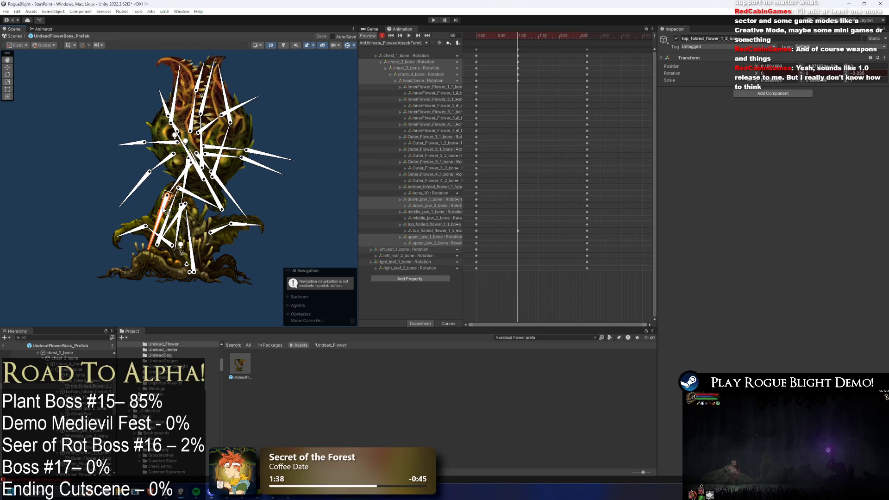
Step: Try and undo a head_bone rotation, then play the AttUltimate_Flower(AttackForm) clip in preview
click(184, 193)
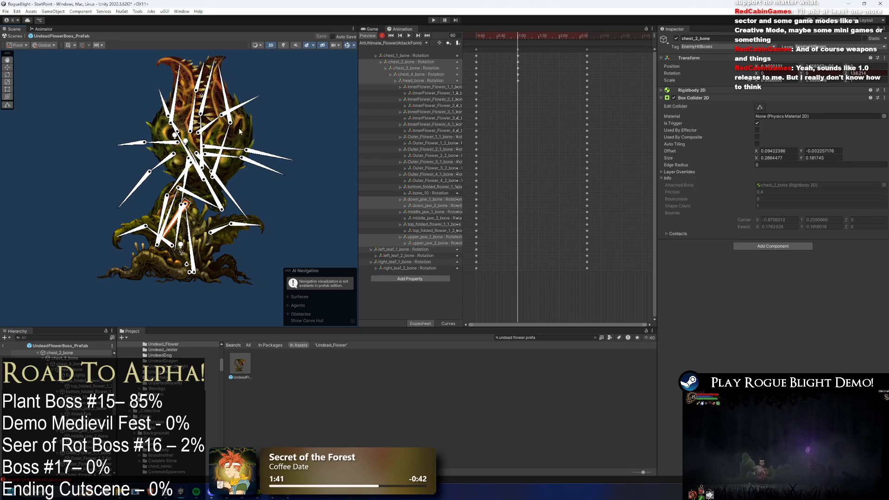
click(222, 200)
mouse_move(209, 203)
mouse_down()
mouse_move(180, 158)
mouse_move(197, 139)
mouse_move(176, 199)
mouse_move(163, 186)
mouse_move(193, 173)
mouse_move(187, 208)
mouse_up()
key(ctrl+z)
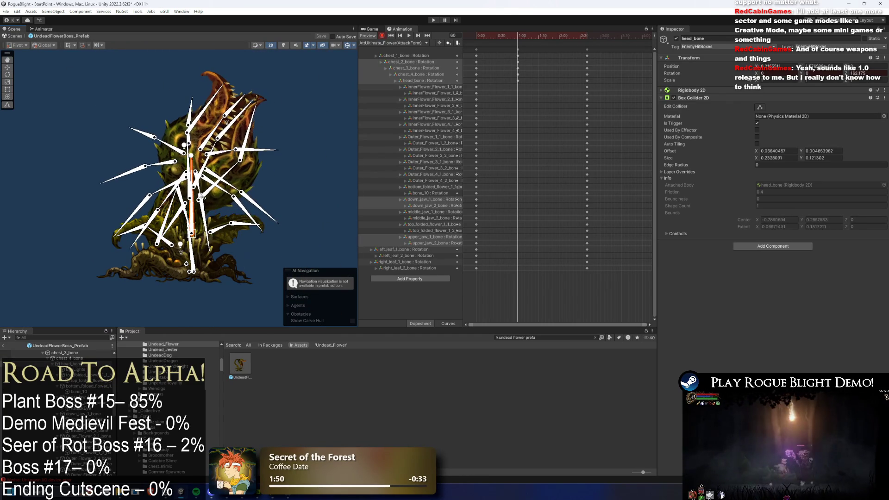
click(317, 188)
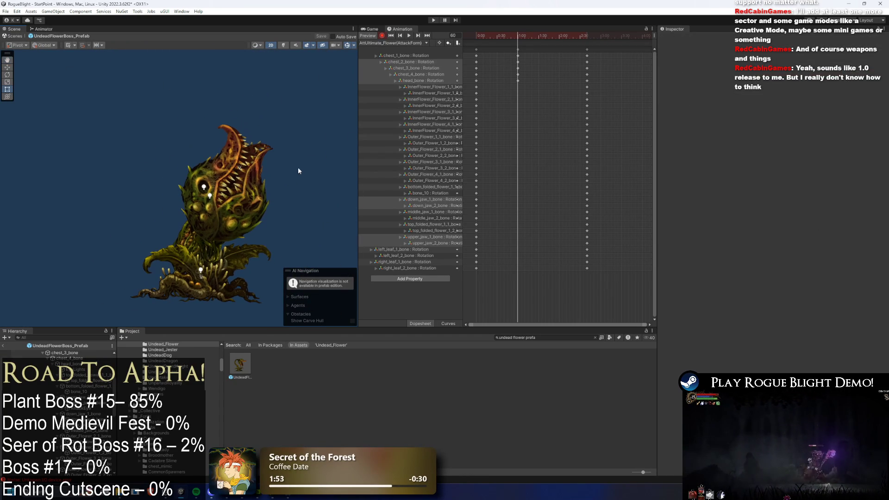
key(space)
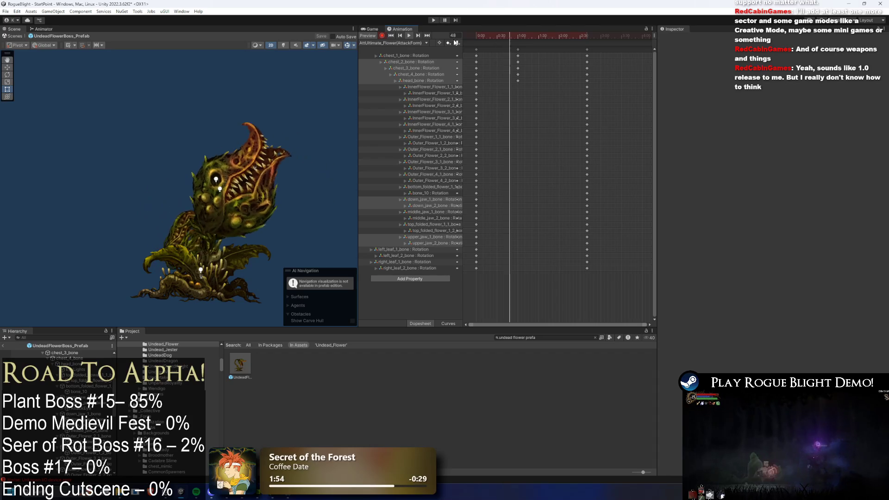